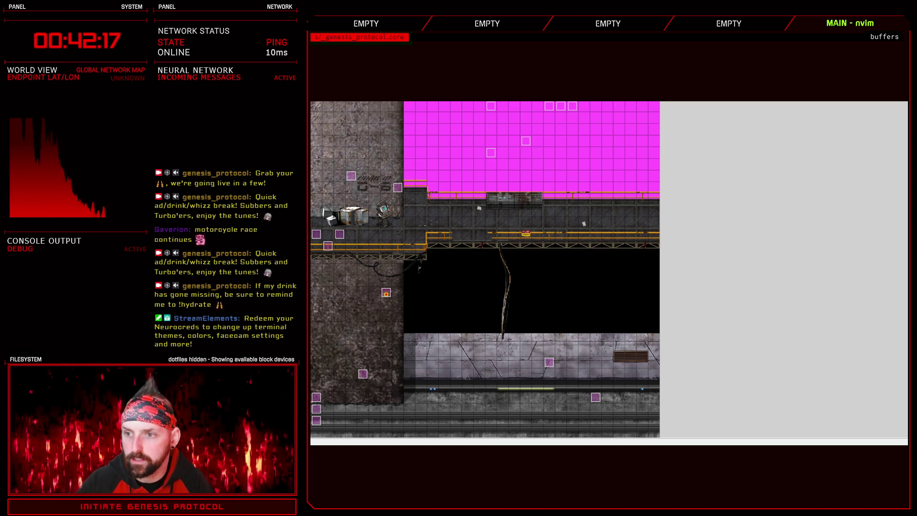
Review the Kivos, Adokrus, Rane and Kammie actor entries in the database, comparing Rane with Kammie
key(F9)
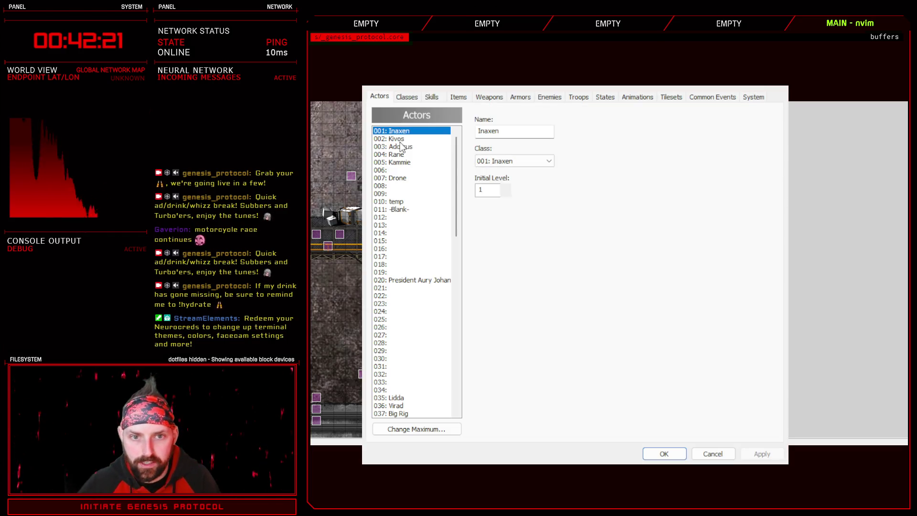
click(399, 139)
click(400, 147)
click(401, 154)
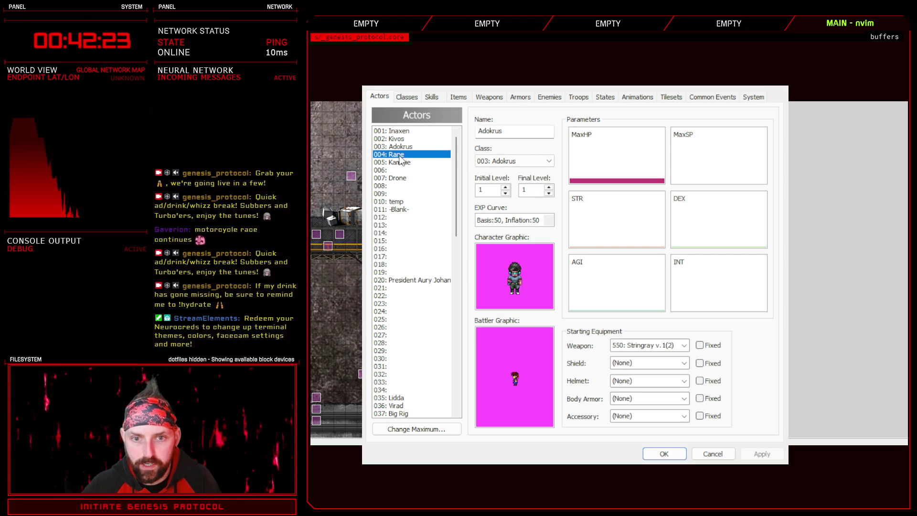
click(403, 162)
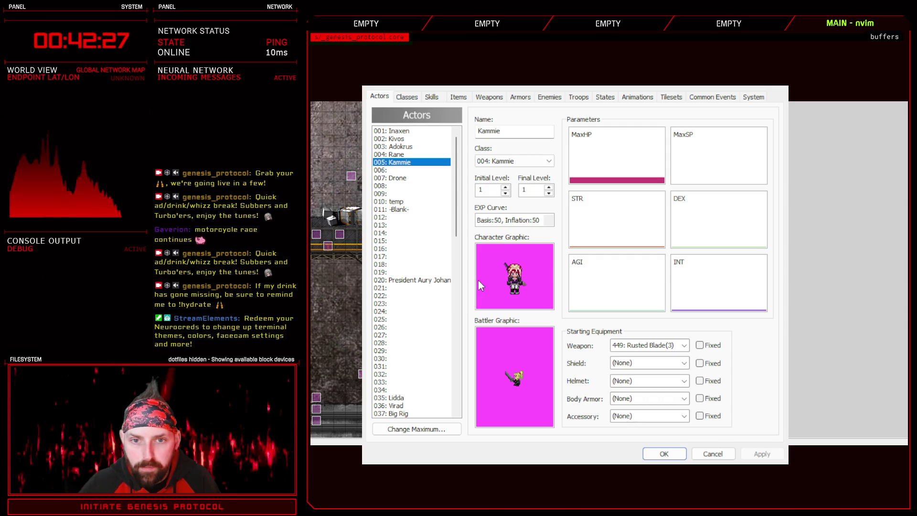
click(401, 155)
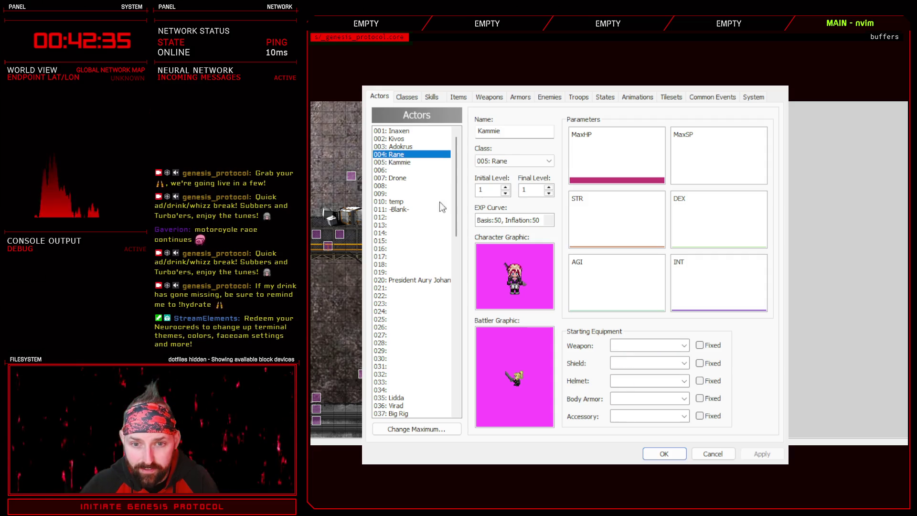
click(407, 162)
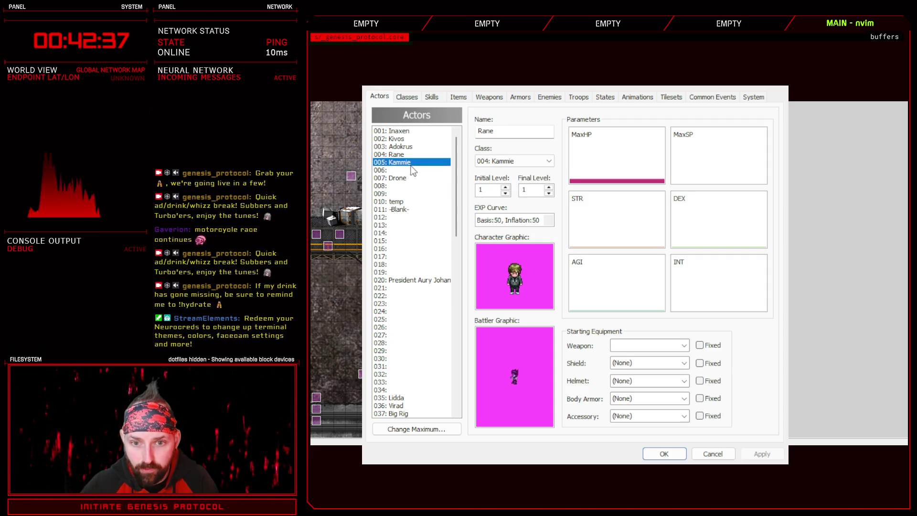
click(402, 155)
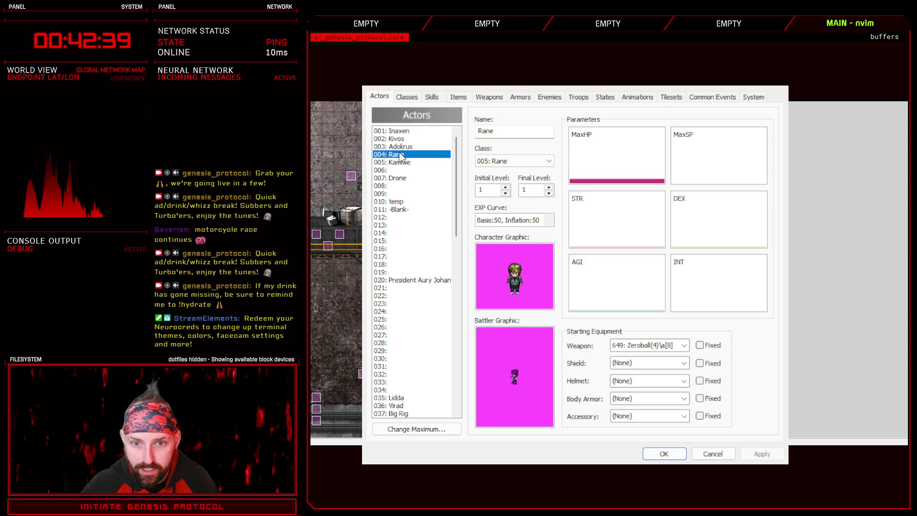
click(404, 162)
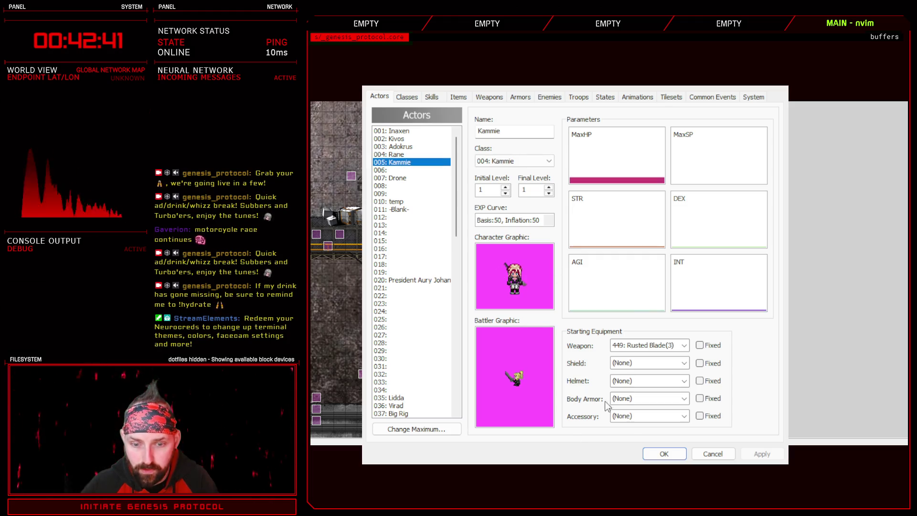
click(664, 453)
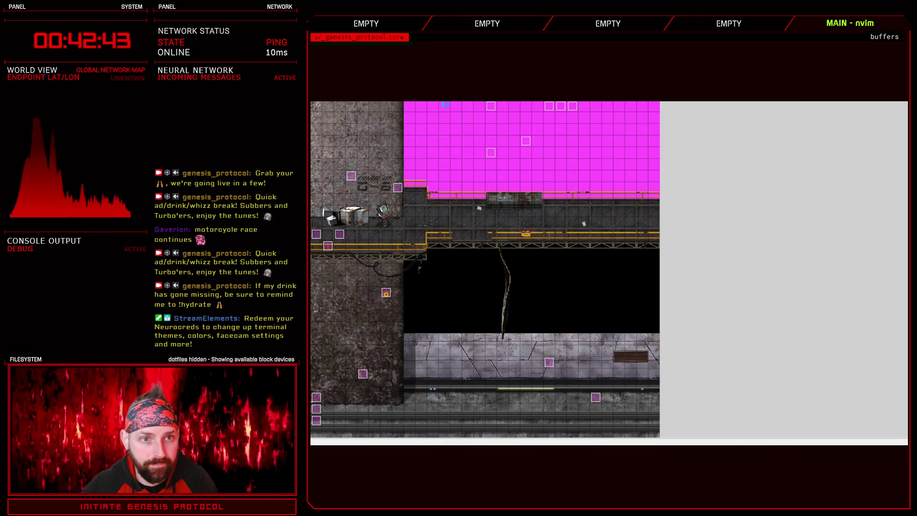
Playtest from the Pillar Access 2 save, walking the party left, then highlight the health bar agenda line
key(ctrl+r)
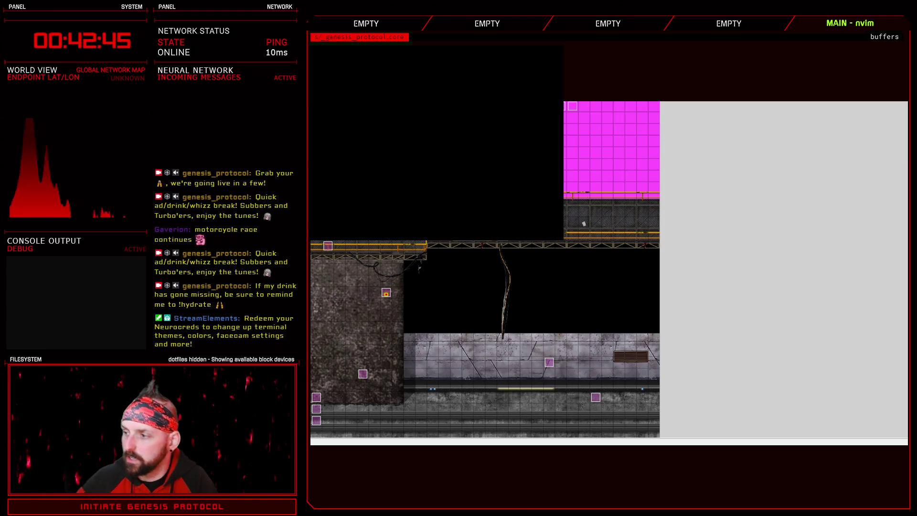
key(Down)
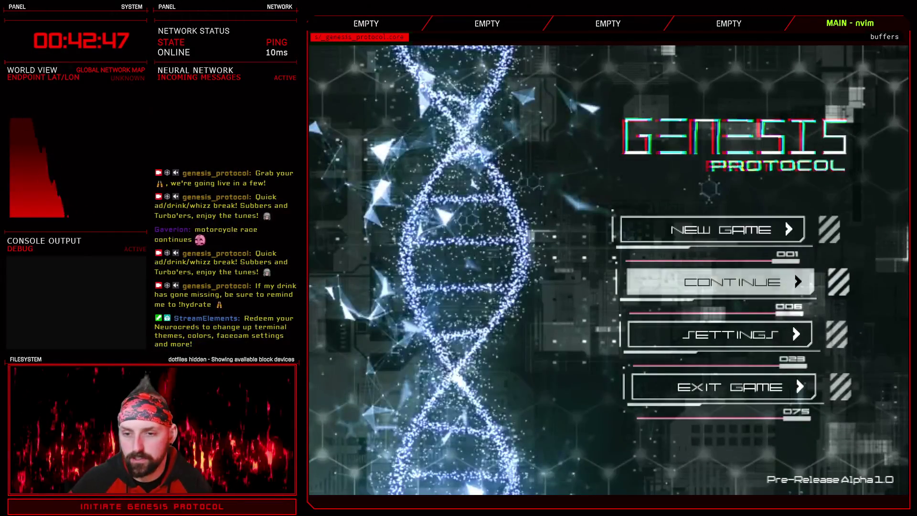
key(Return)
key(Down)
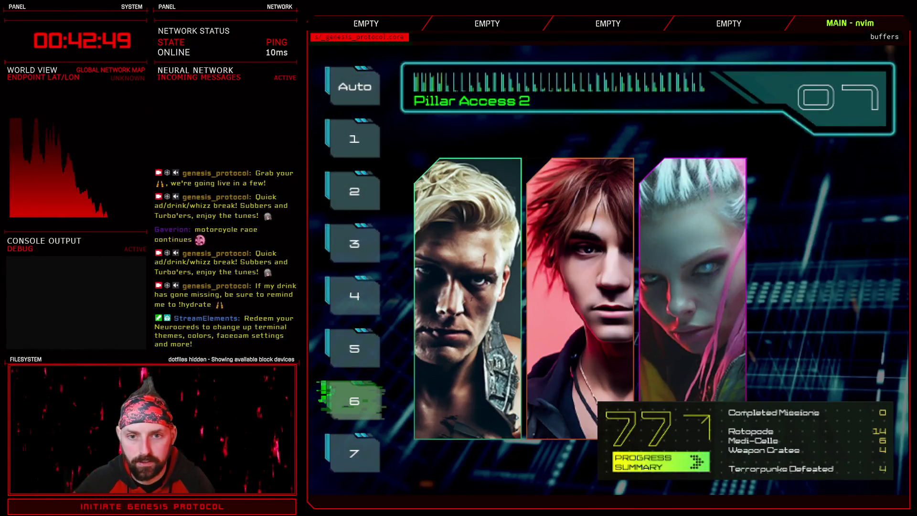
key(Return)
key(Left)
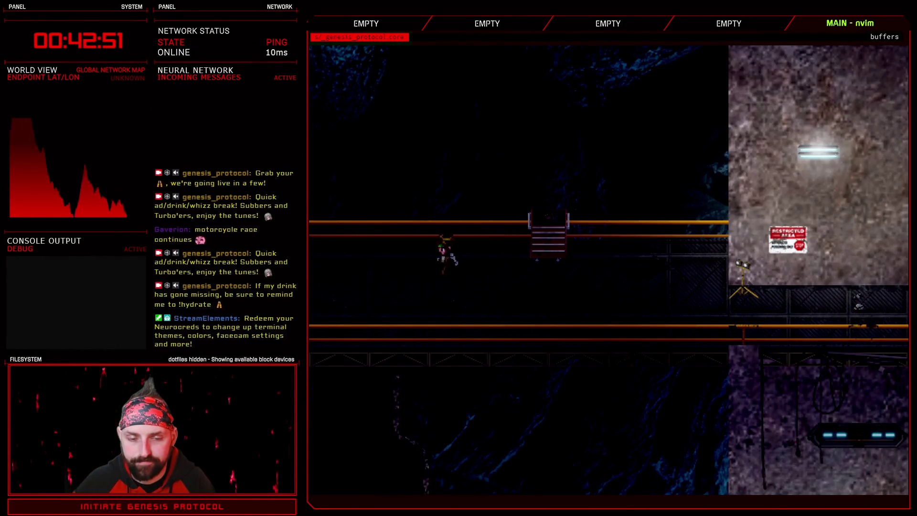
key(Left)
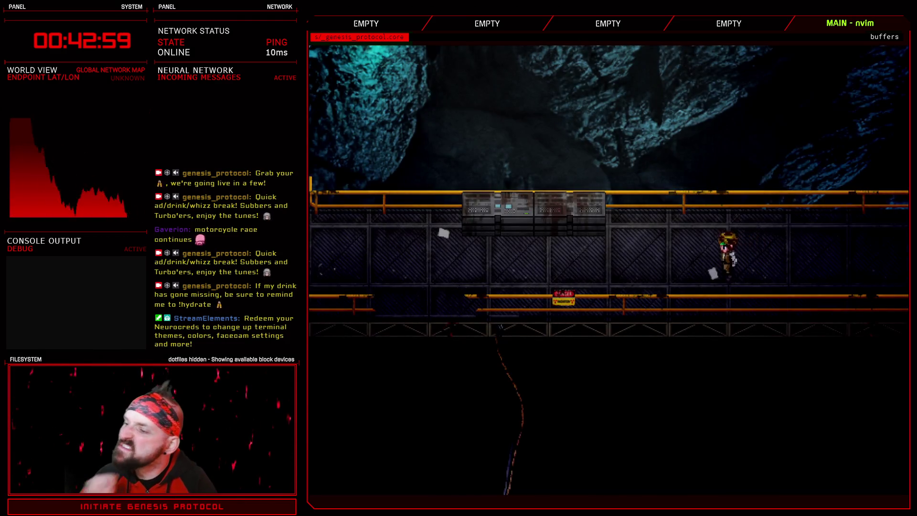
key(Left)
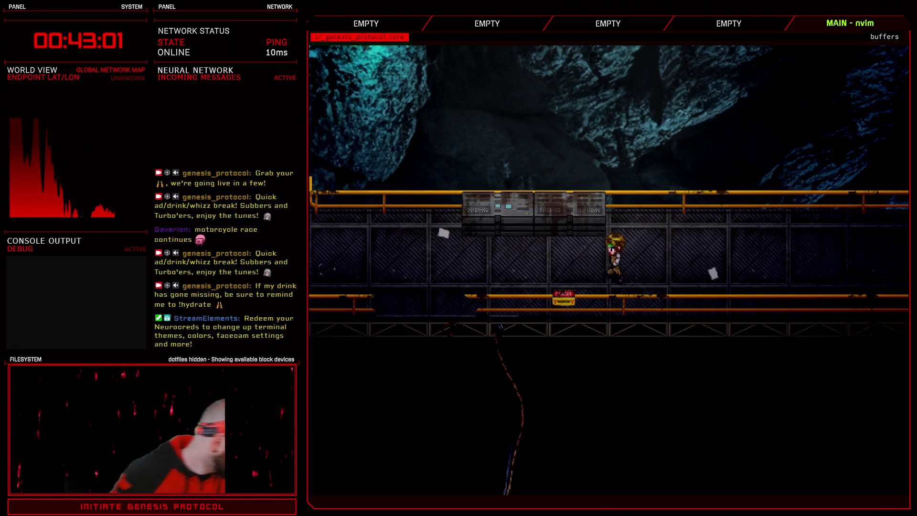
key(Left)
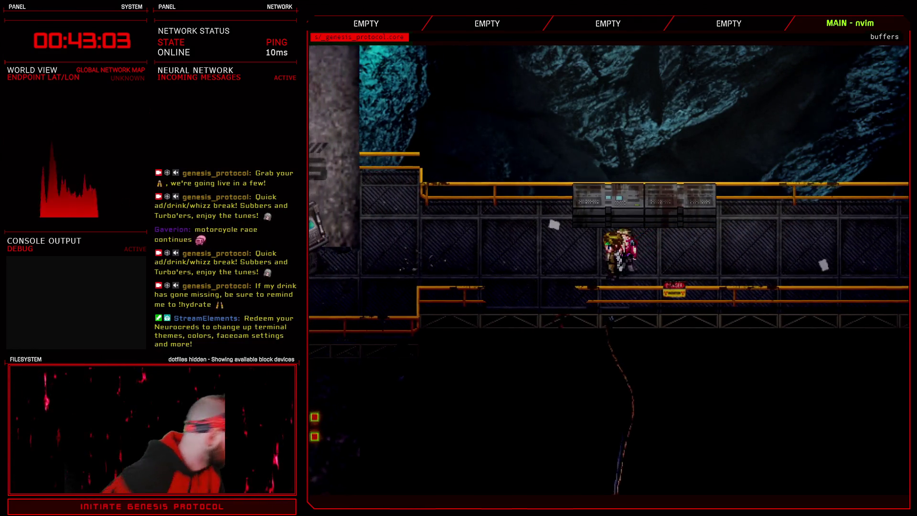
key(Left)
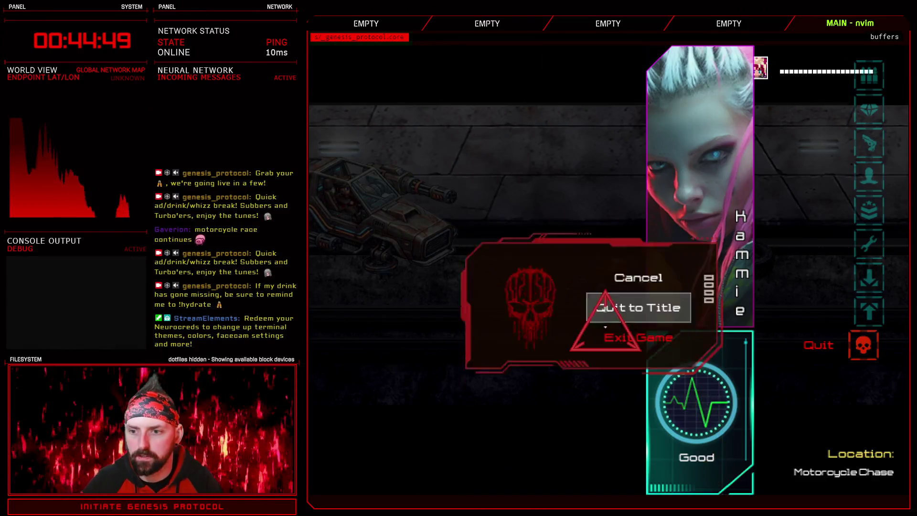
click(606, 295)
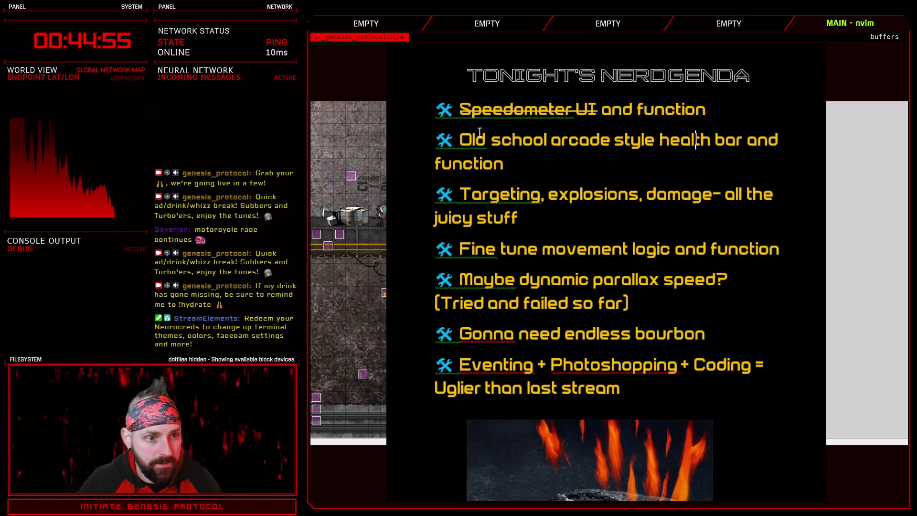
drag(460, 140, 754, 140)
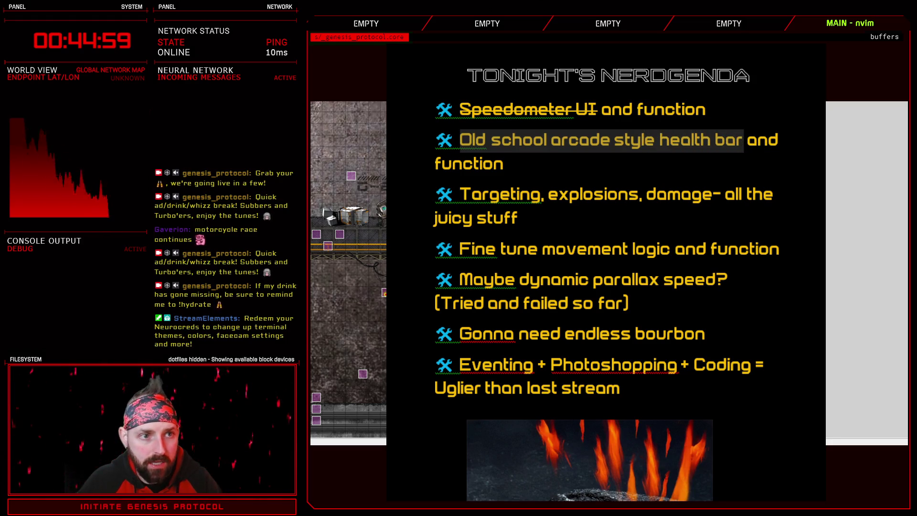
click(685, 167)
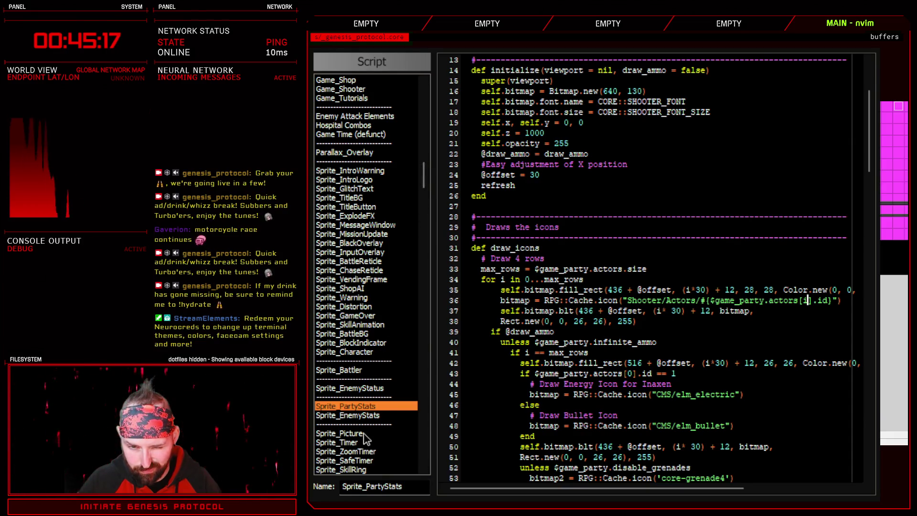
Change Sprite_ChaseReticle's picture from Reticle/1 to Reticle/3 on line 14 and close the scripts
scroll(386, 267, down, 6)
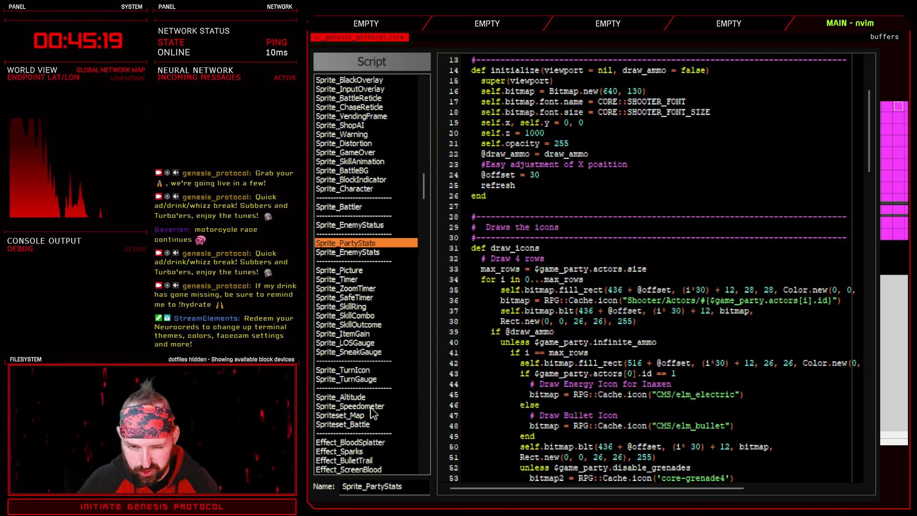
scroll(380, 326, up, 2)
click(372, 161)
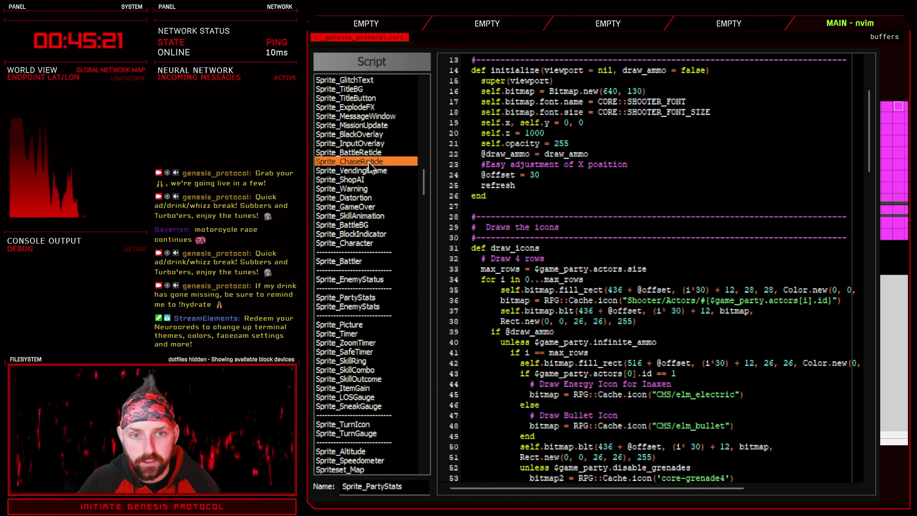
scroll(604, 276, up, 11)
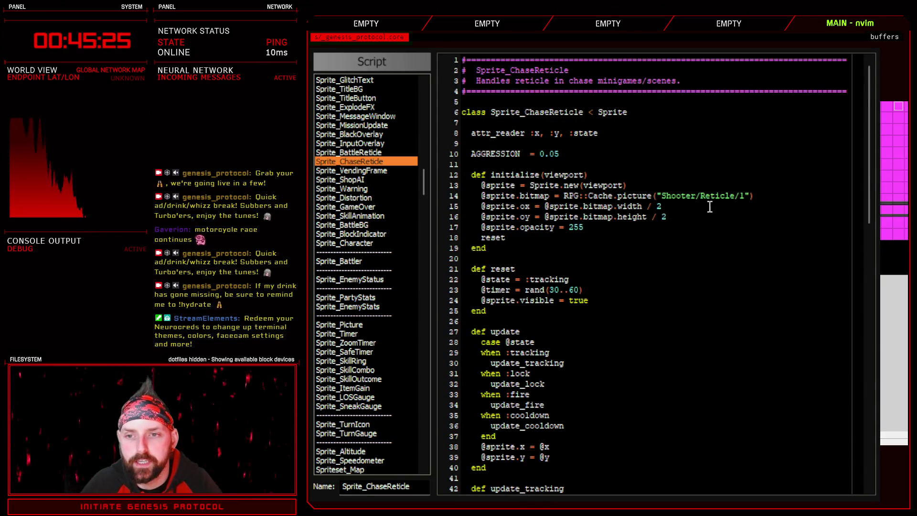
click(743, 197)
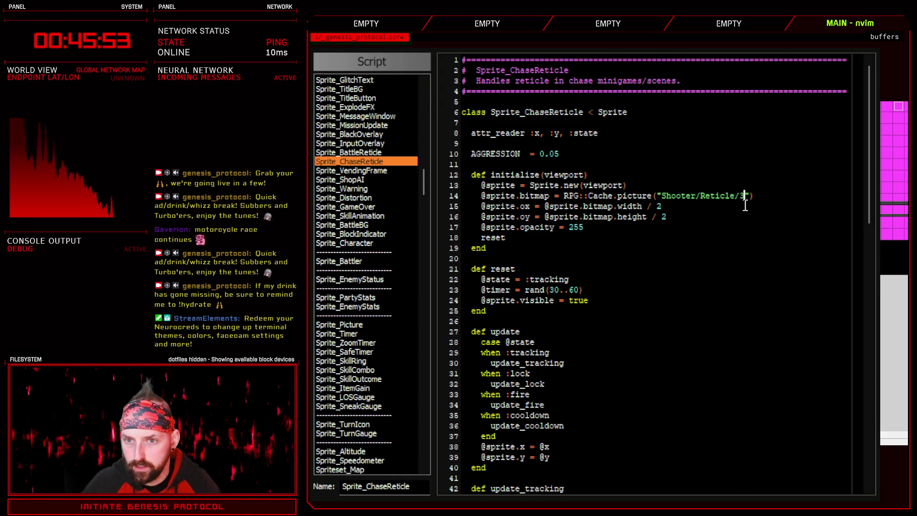
key(Escape)
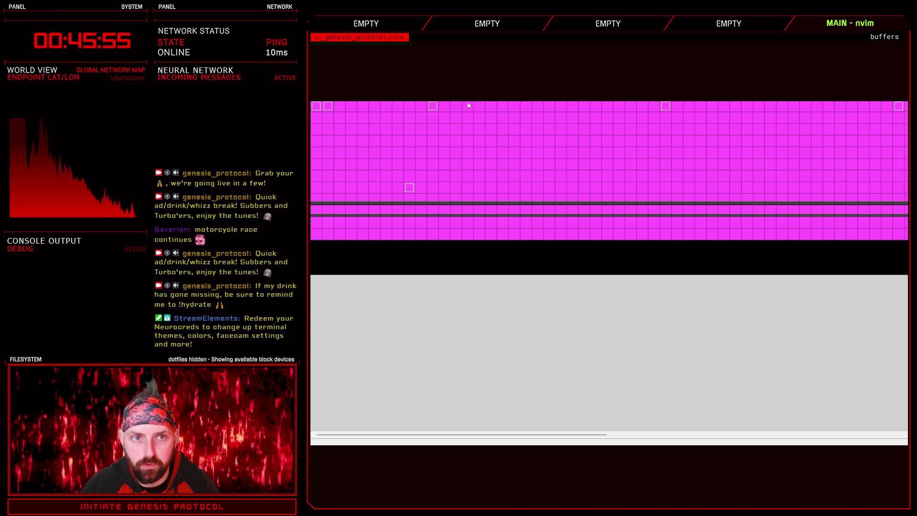
Save the project, load the Motorcycle Chase save, ride briefly, then quit from the pause menu
click(407, 146)
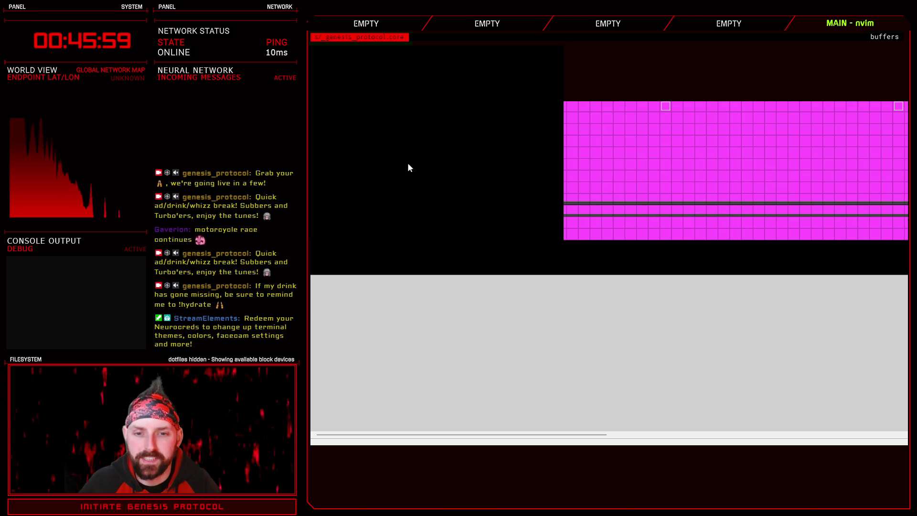
key(Down)
key(Return)
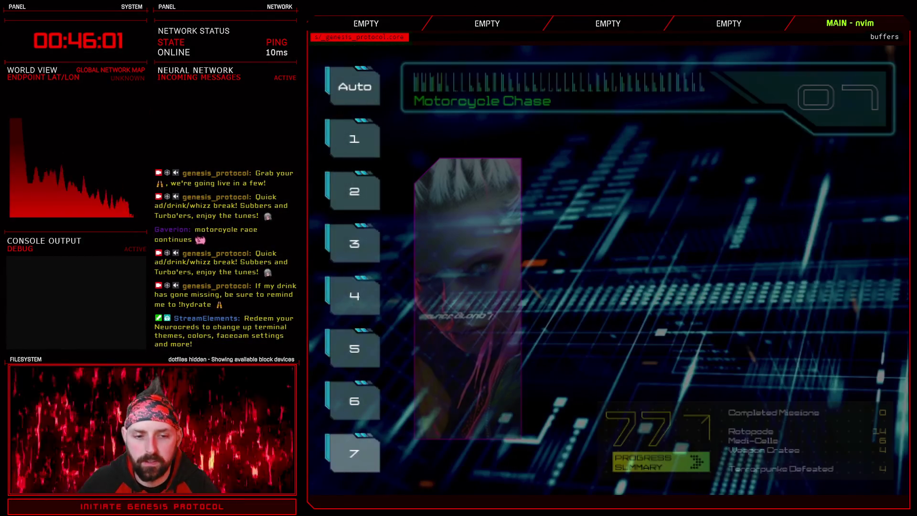
key(Return)
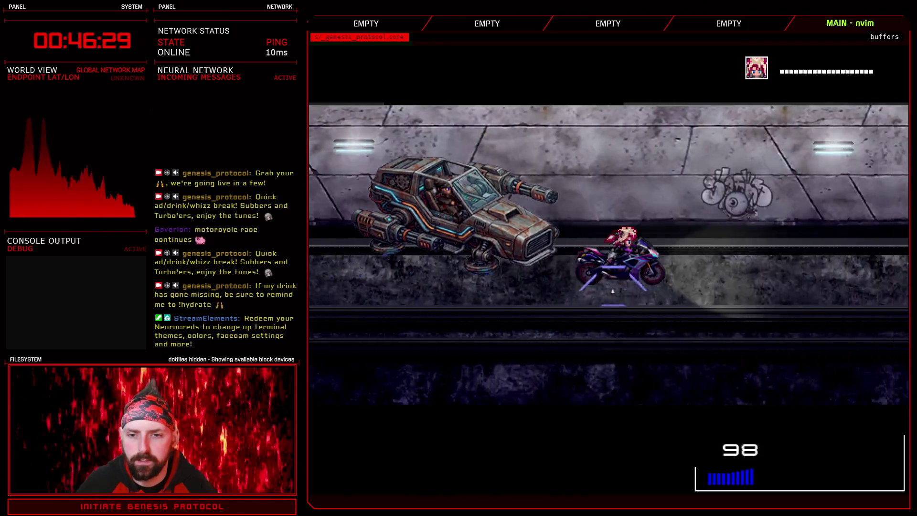
key(Escape)
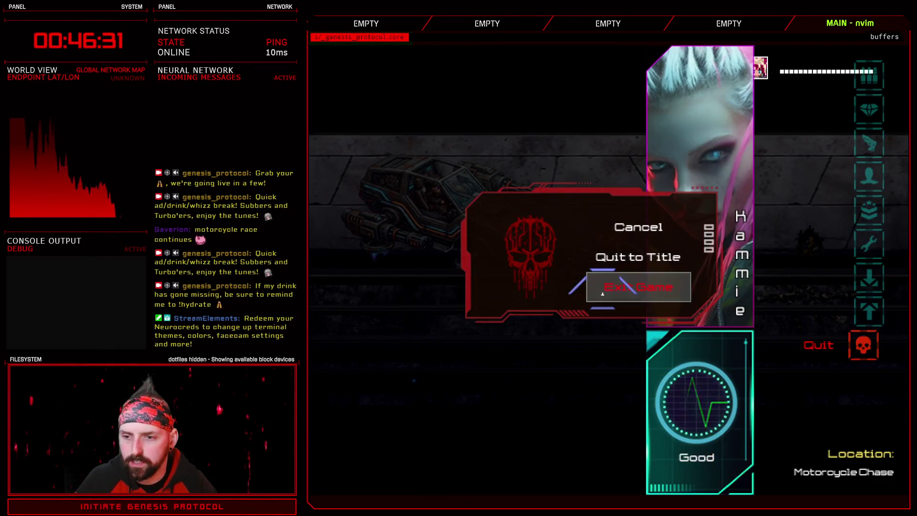
key(Return)
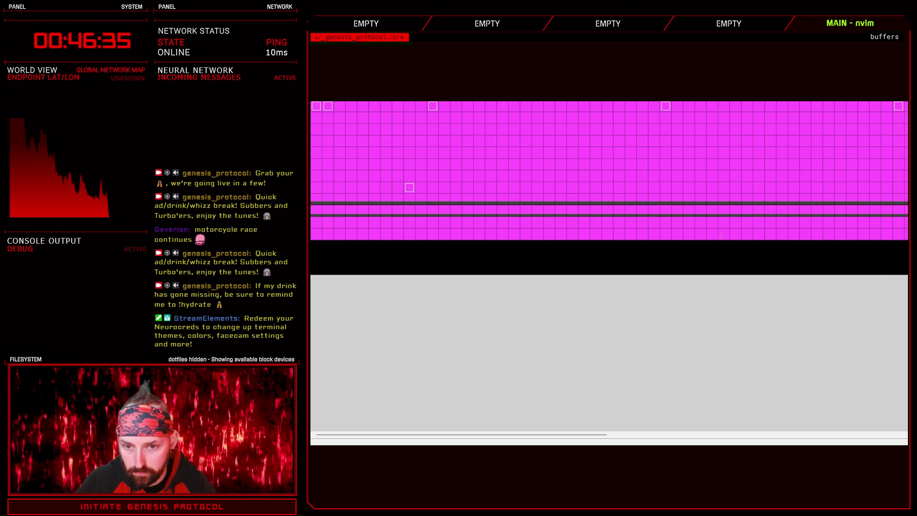
Wrap the damage check in update_fire with an 'if player_in_reticle?' … 'end' block
scroll(590, 392, down, 15)
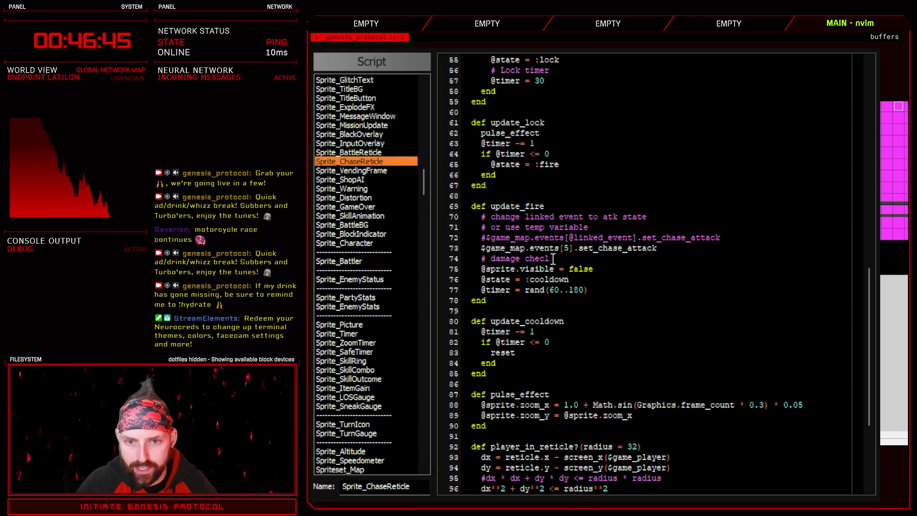
drag(553, 258, 531, 251)
scroll(619, 386, down, 2)
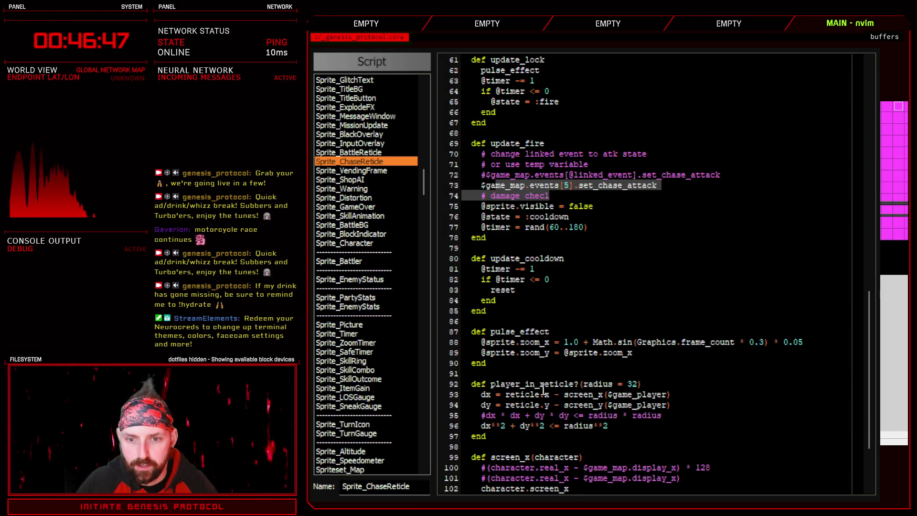
mouse_move(510, 384)
mouse_down()
mouse_move(622, 405)
mouse_move(621, 422)
mouse_up()
click(621, 422)
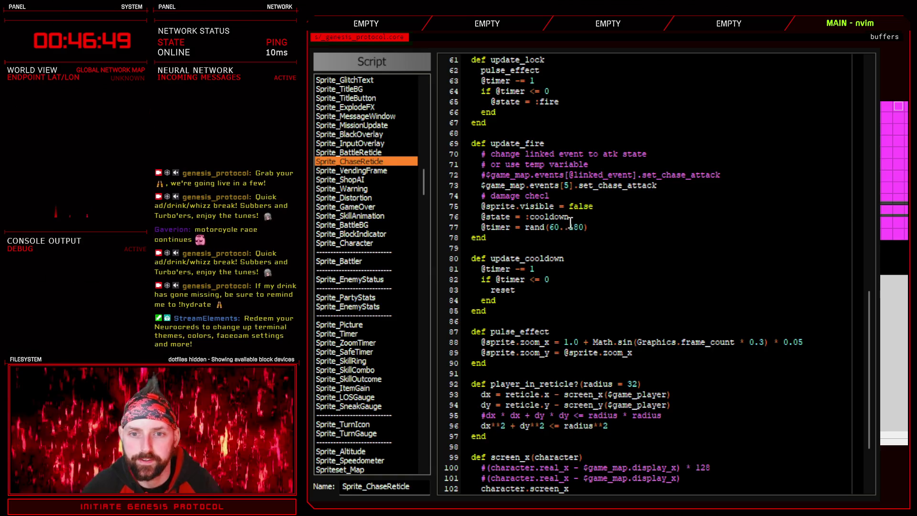
click(569, 198)
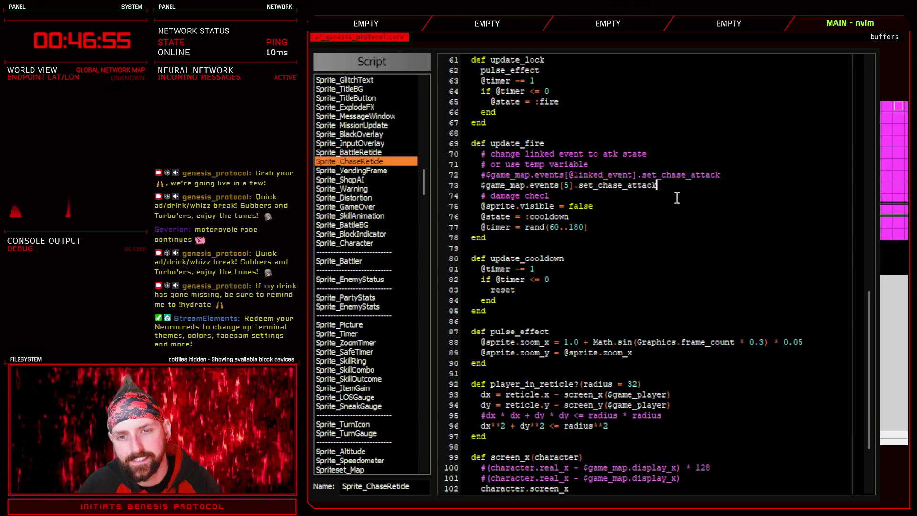
key(Return)
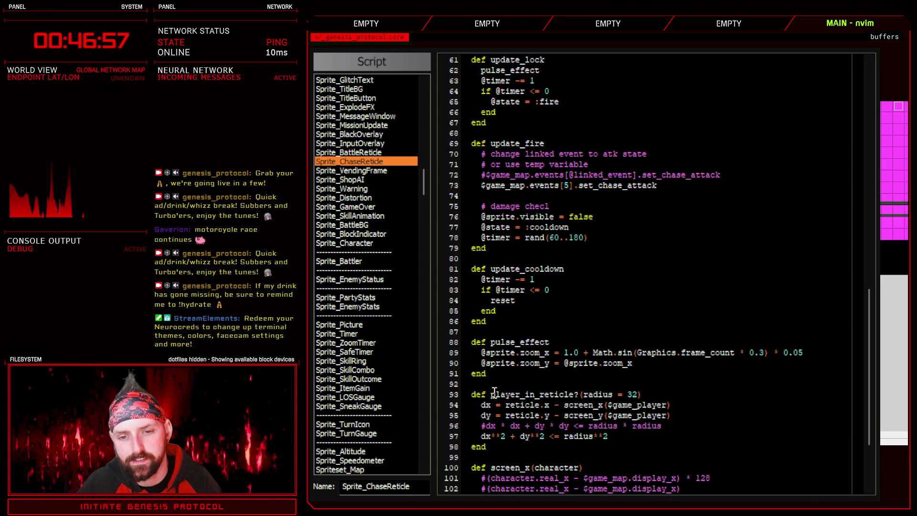
drag(492, 394, 579, 395)
key(ctrl+c)
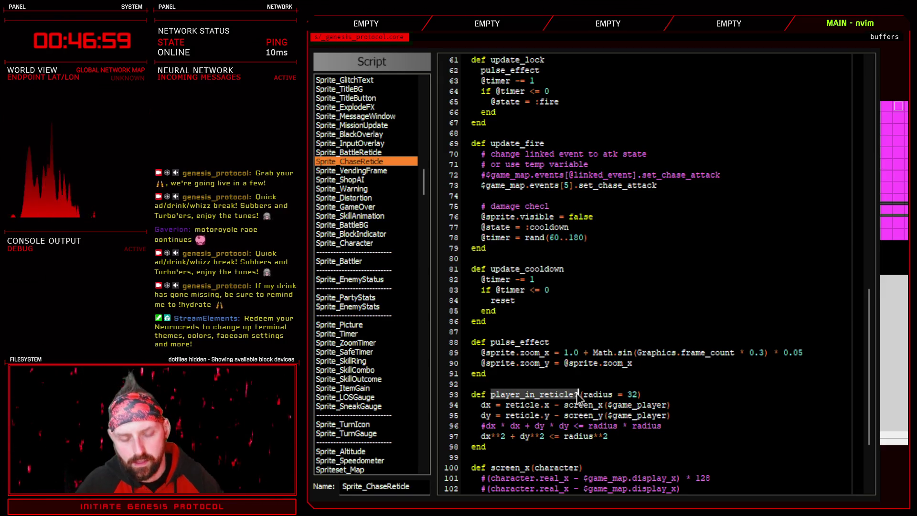
click(524, 196)
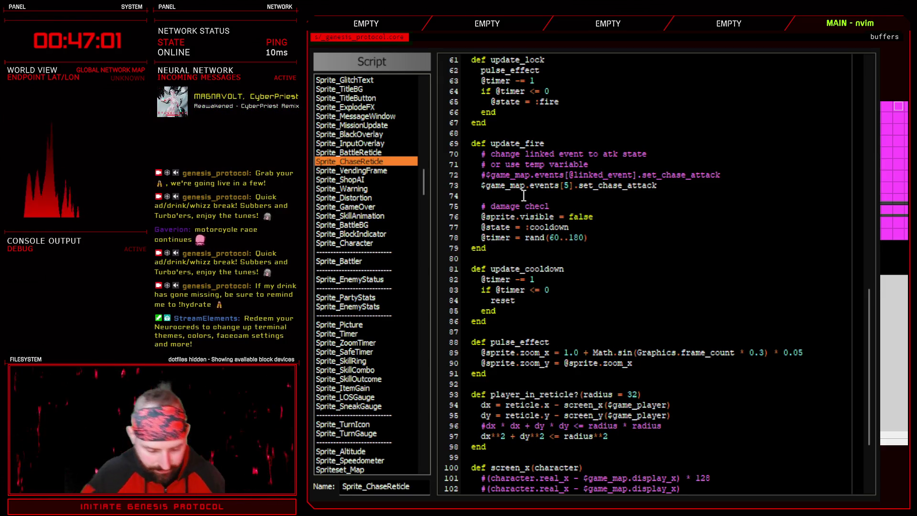
text(if)
middle_click(523, 196)
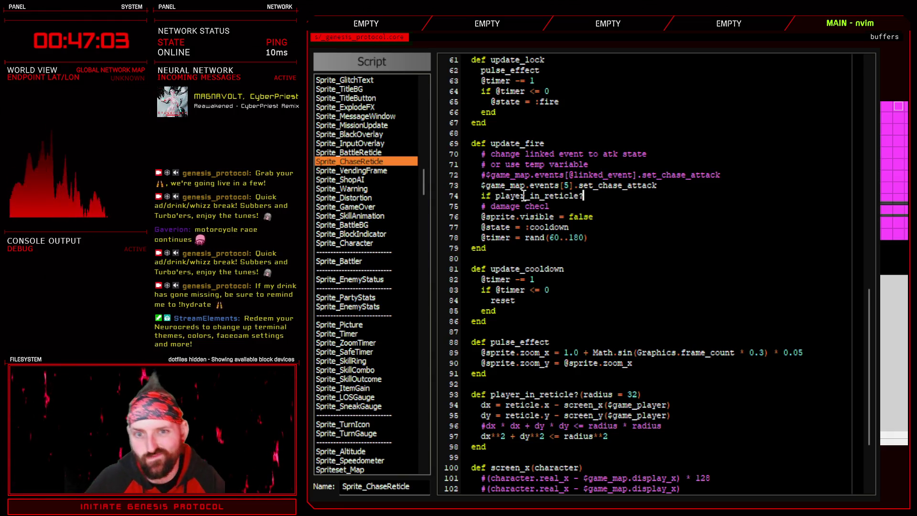
key(Return)
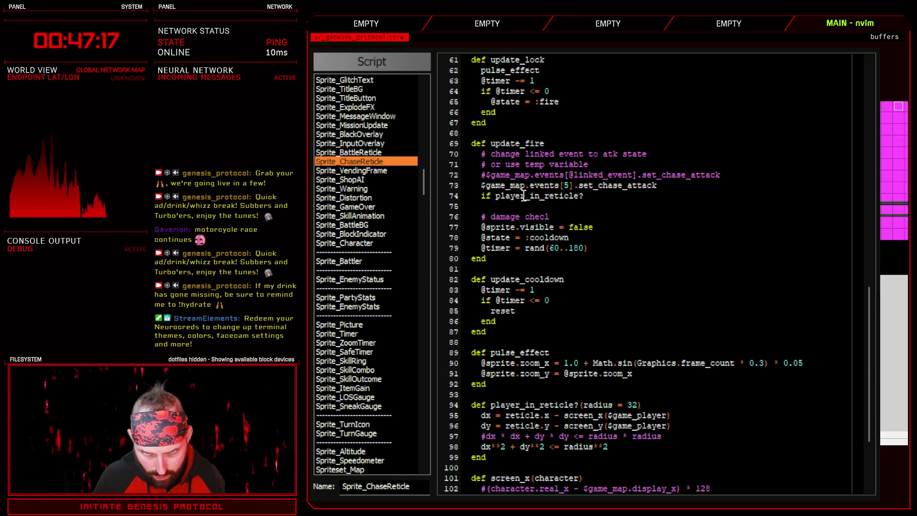
text(end)
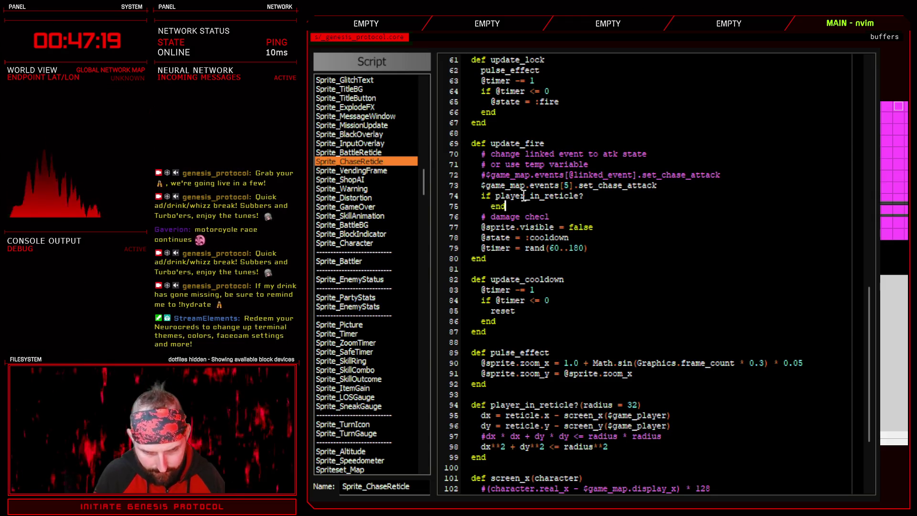
key(Return)
key(BackSpace)
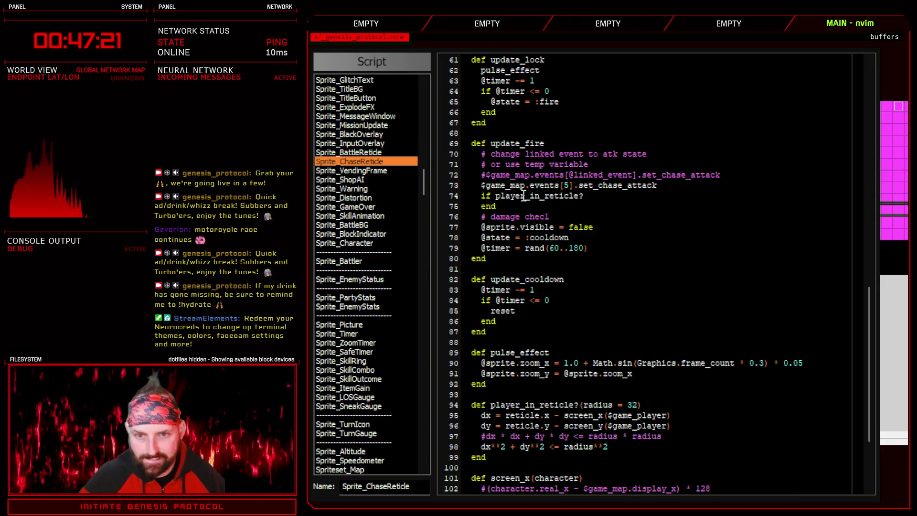
Add '$game_party.actors[0].hp -= 100' inside the if block, then launch a playtest
scroll(524, 196, up, 20)
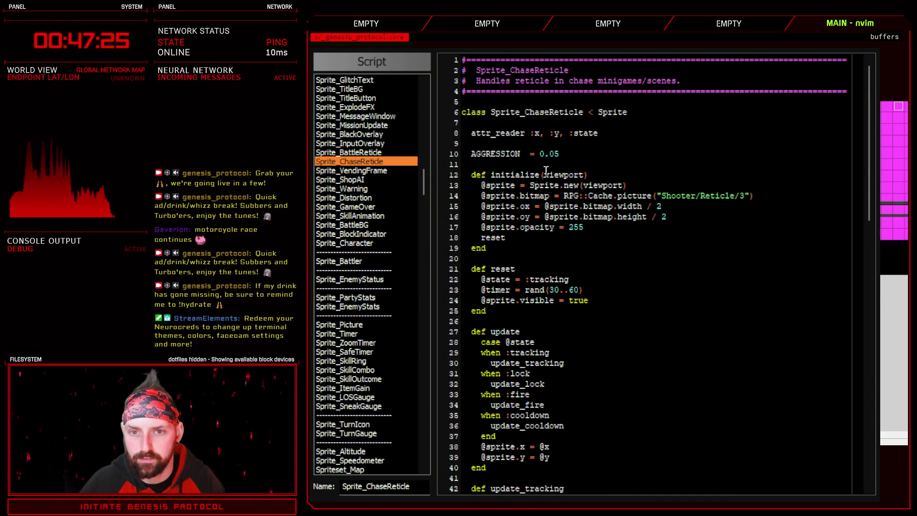
drag(543, 174, 584, 175)
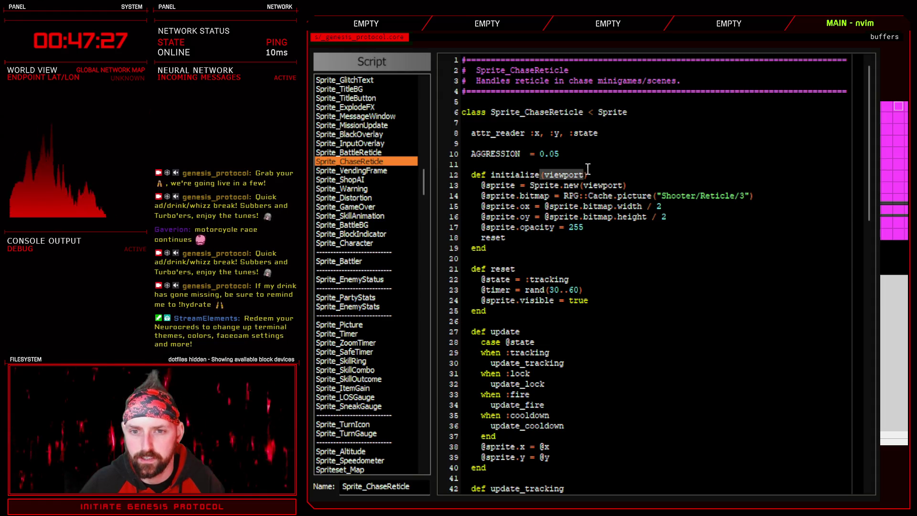
click(587, 172)
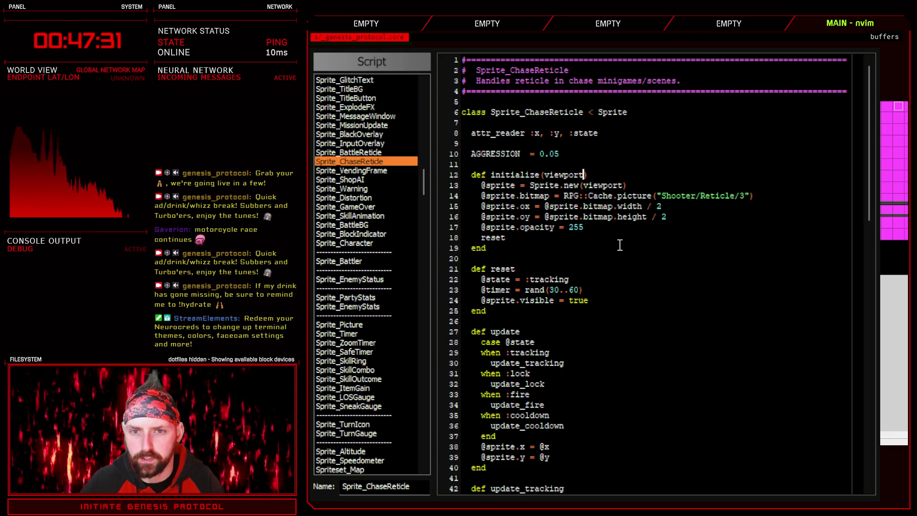
scroll(619, 245, down, 12)
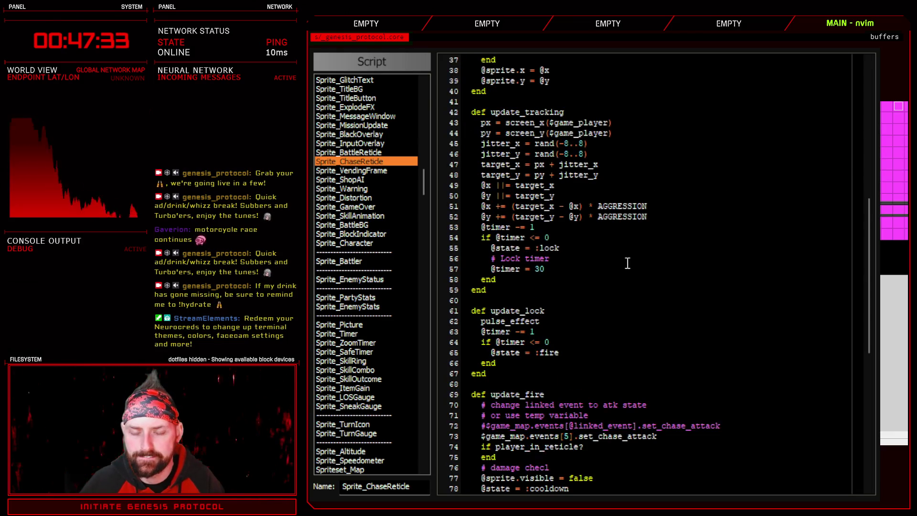
scroll(628, 264, down, 8)
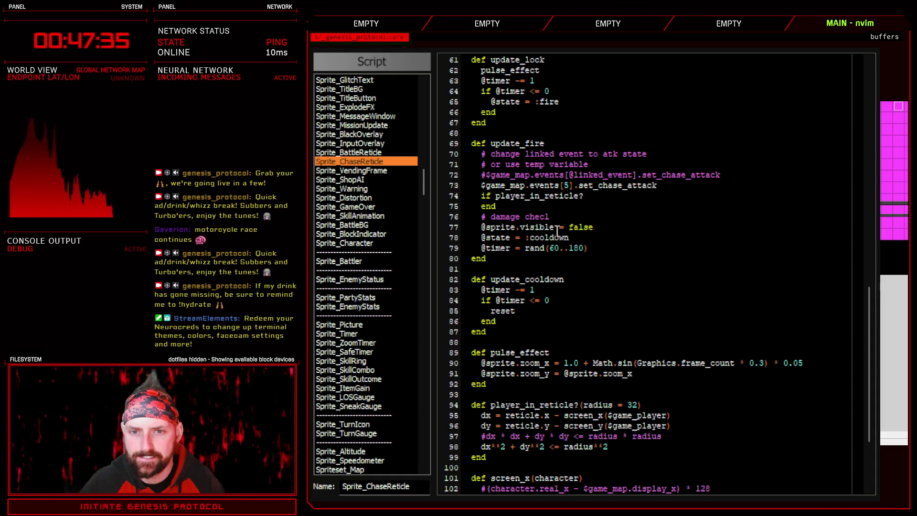
click(591, 196)
key(Return)
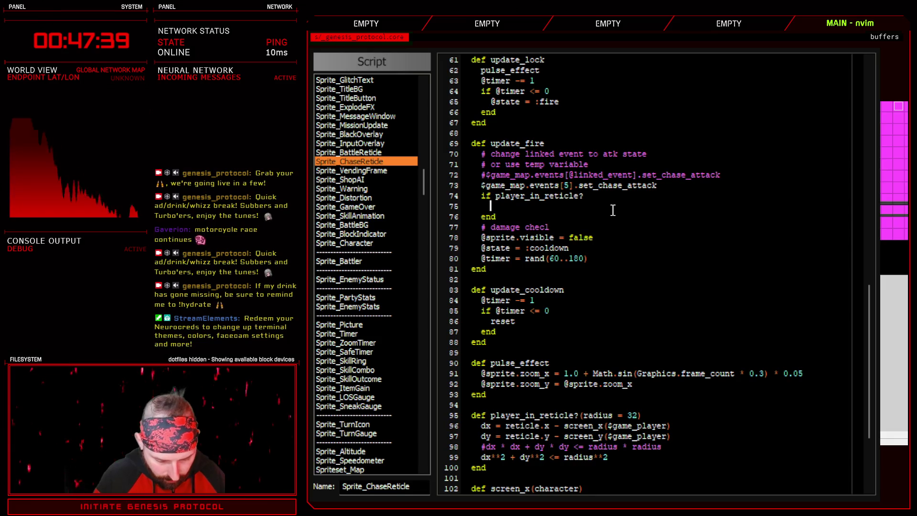
text($game_party)
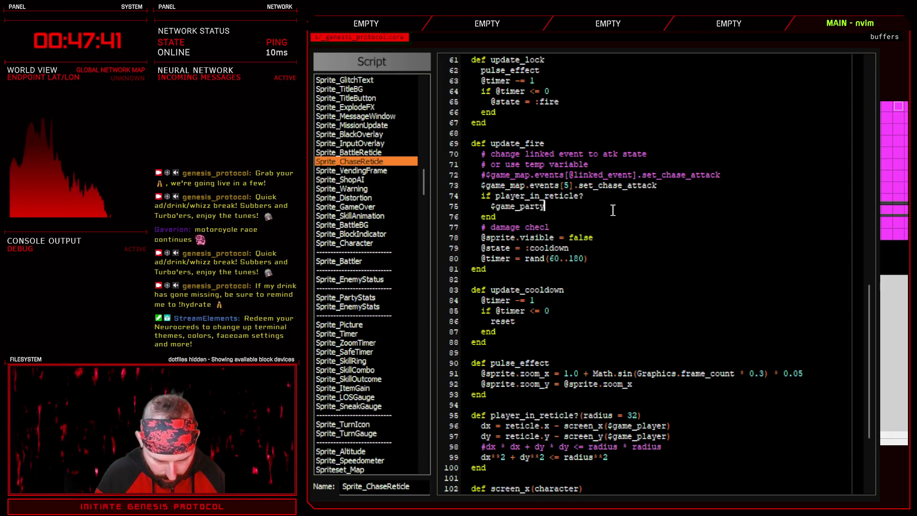
text(.actors[)
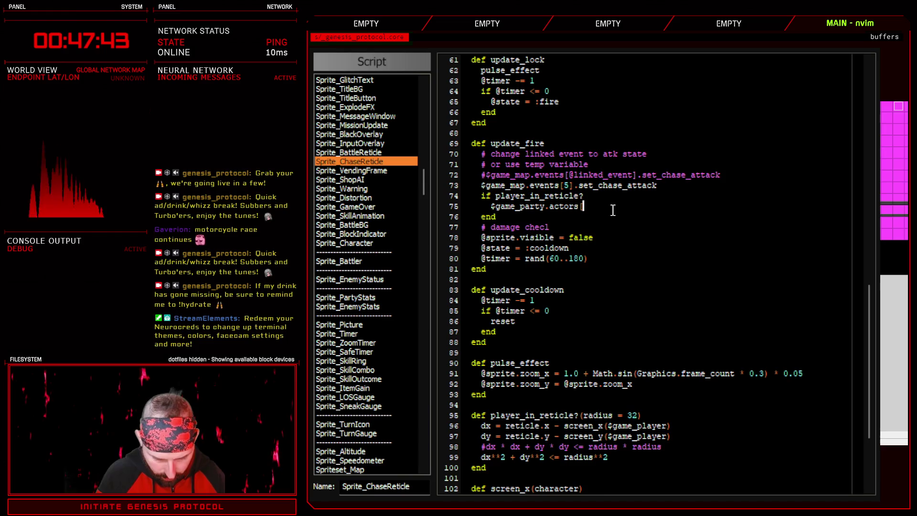
text(0].)
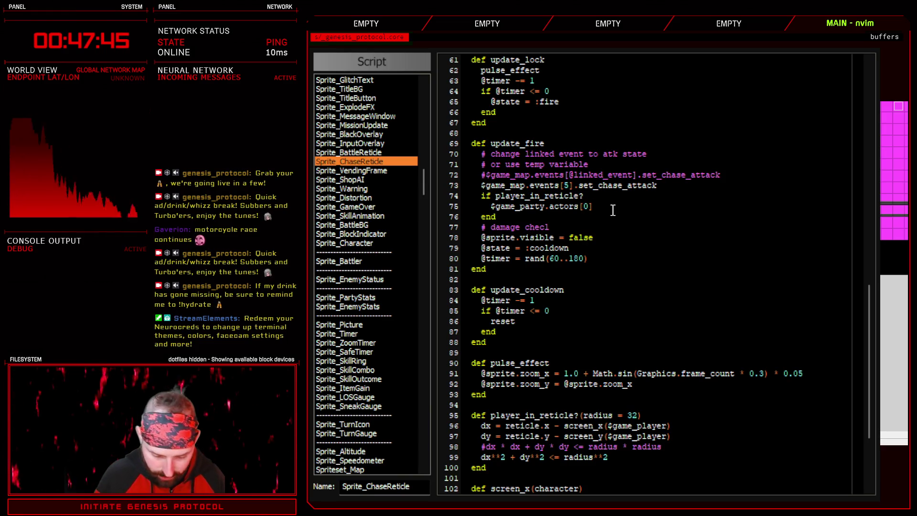
text(hp)
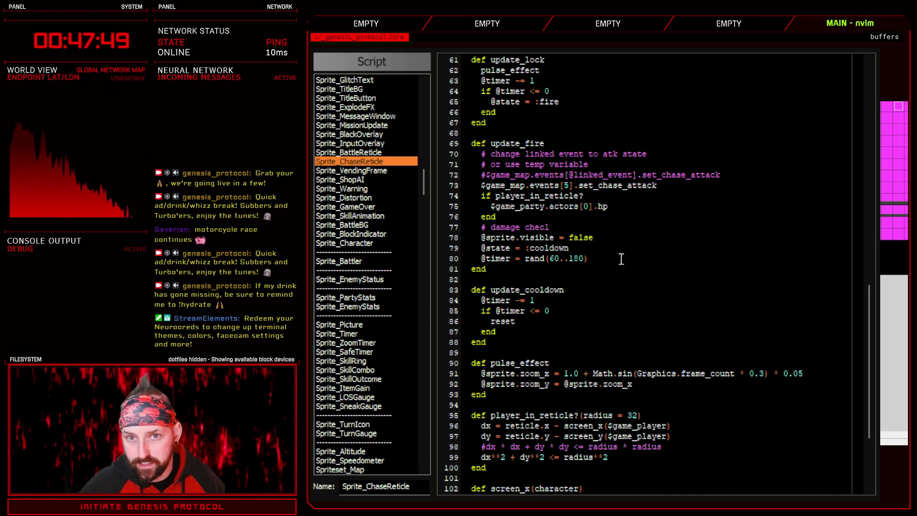
scroll(580, 313, up, 6)
scroll(581, 314, up, 8)
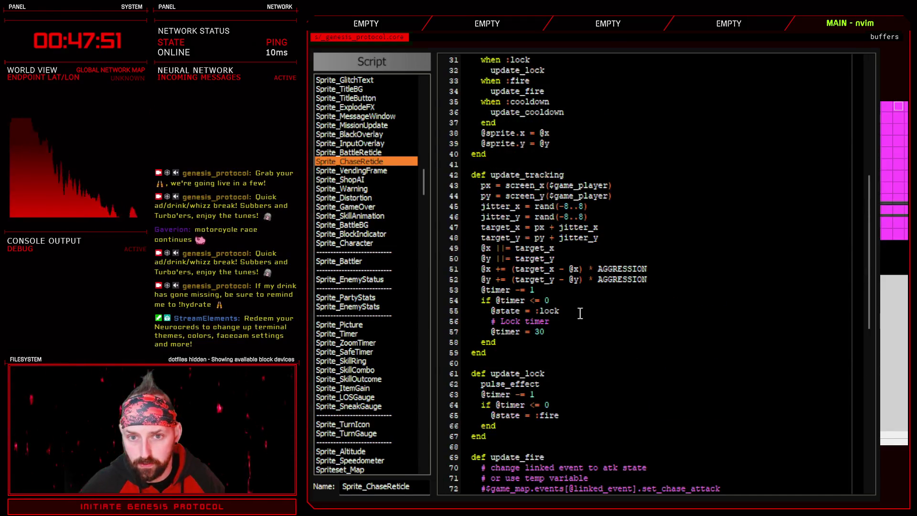
scroll(573, 308, down, 14)
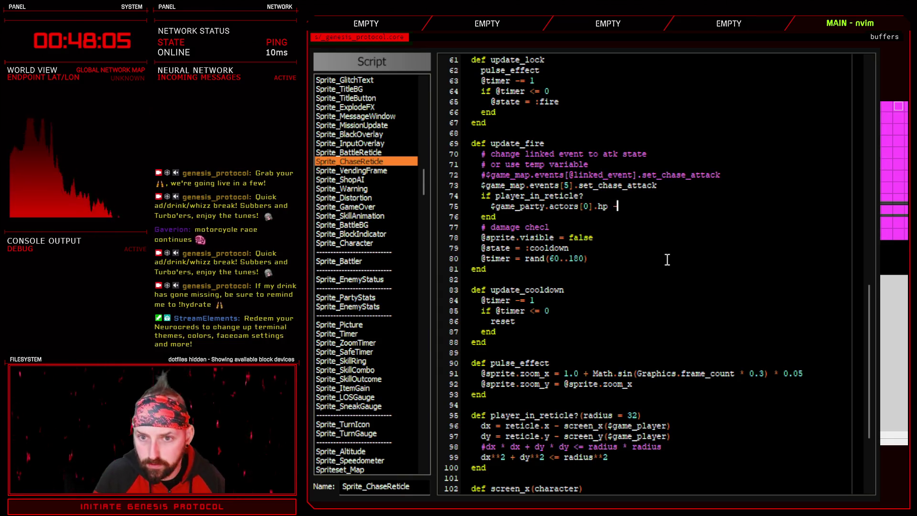
text(100)
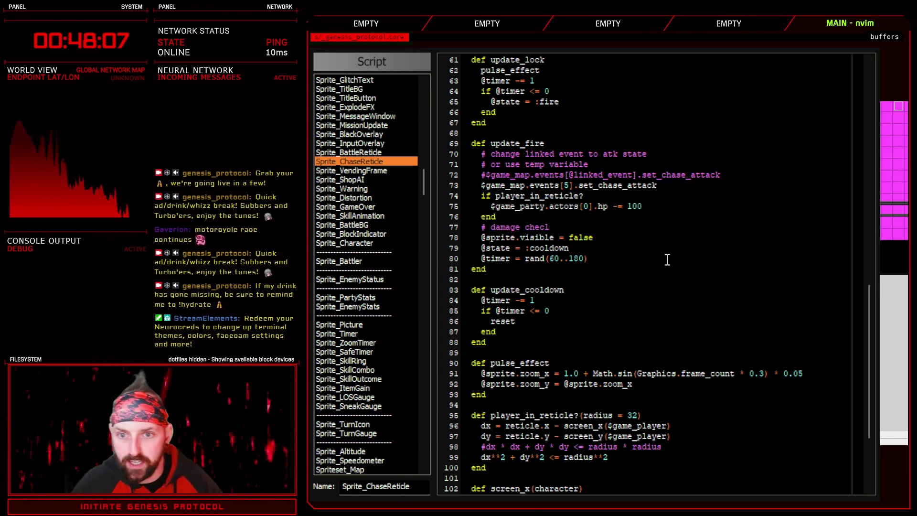
key(F12)
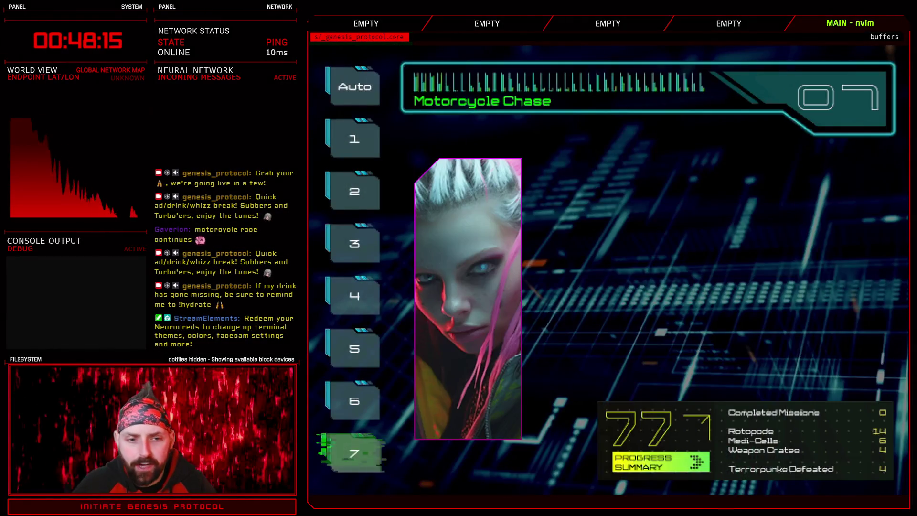
key(Return)
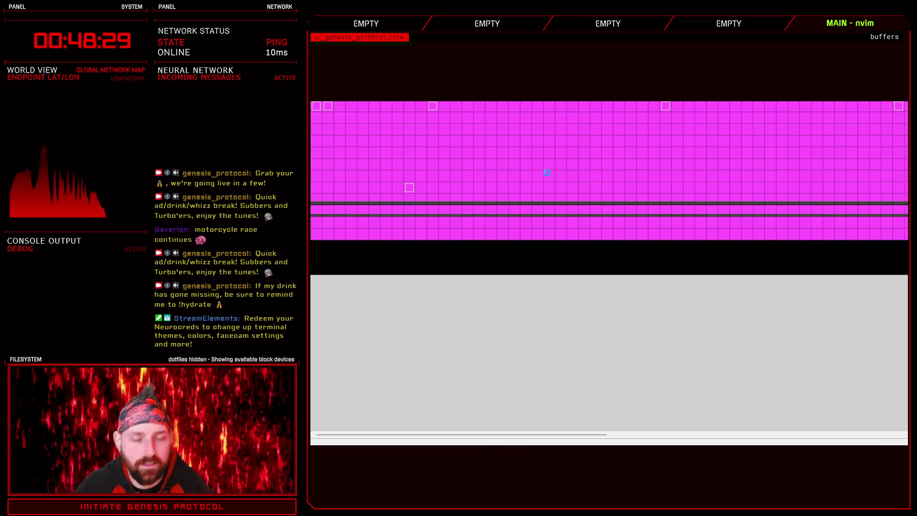
key(alt+Tab)
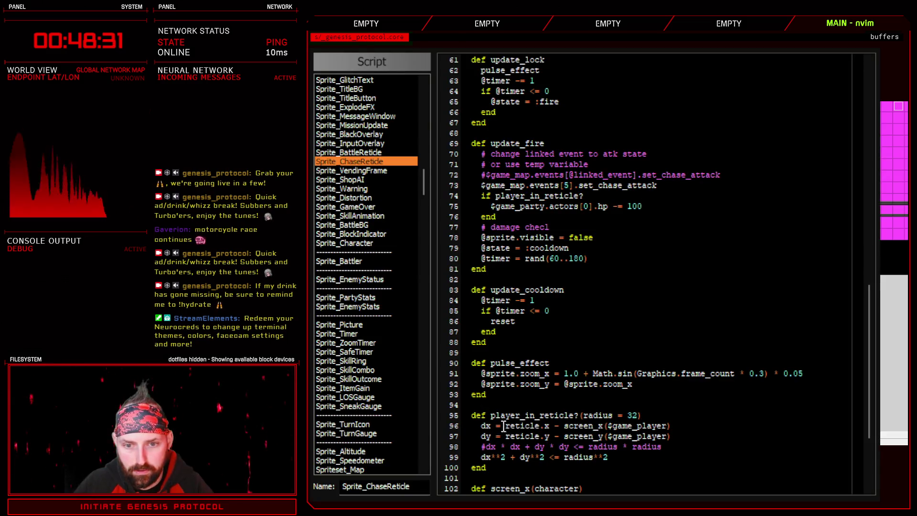
Replace reticle.x and reticle.y with @x and @y in player_in_reticle?'s dx and dy lines, then close the editor
drag(503, 426, 647, 426)
click(678, 425)
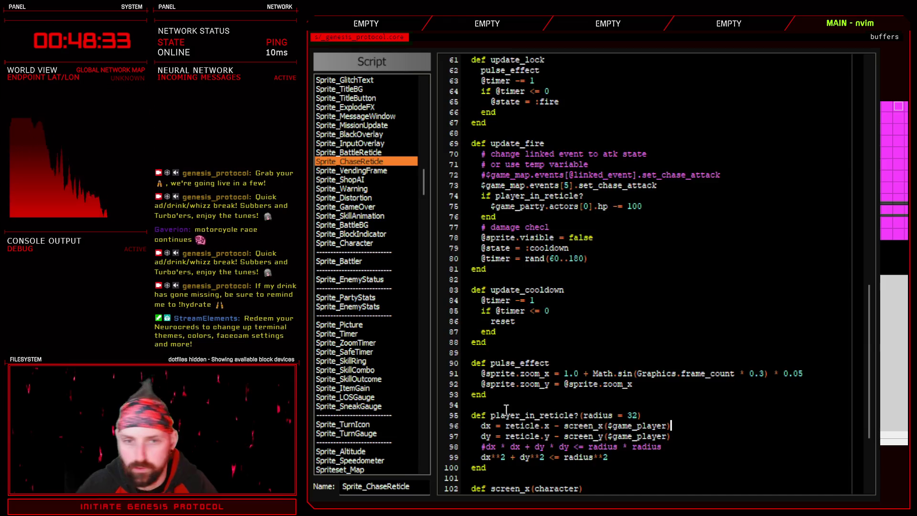
scroll(506, 409, up, 20)
scroll(576, 381, down, 20)
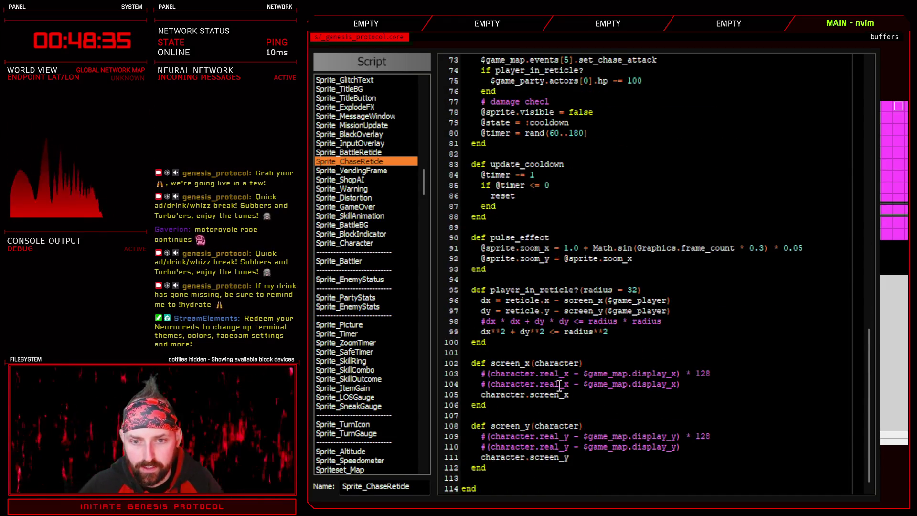
scroll(545, 368, up, 6)
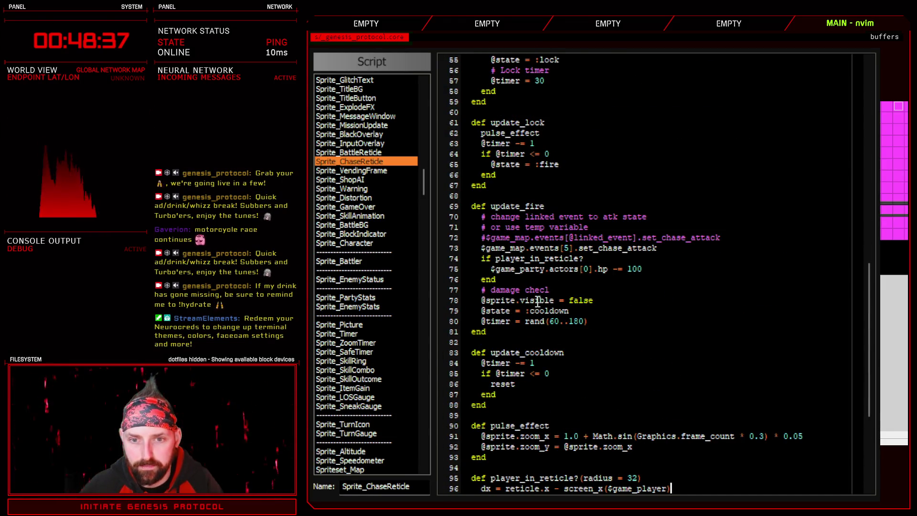
scroll(595, 378, down, 6)
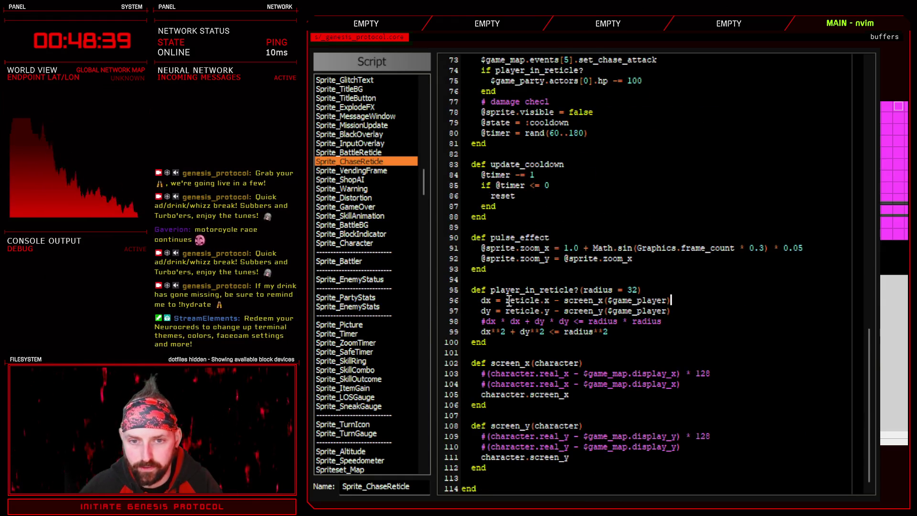
drag(507, 300, 550, 300)
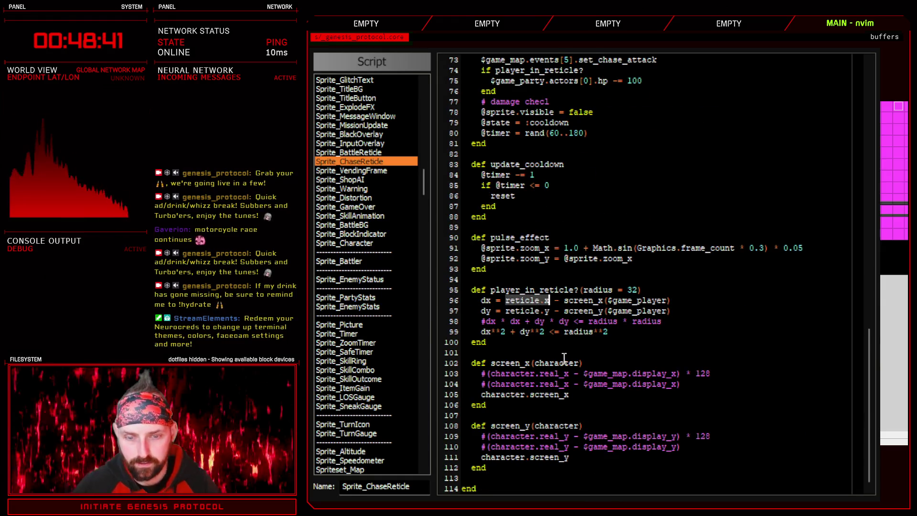
text(@x)
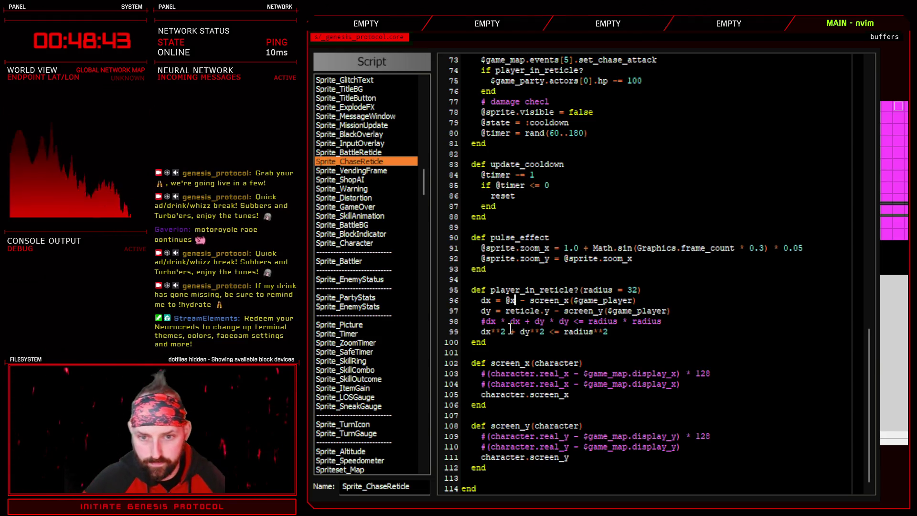
drag(507, 311, 547, 315)
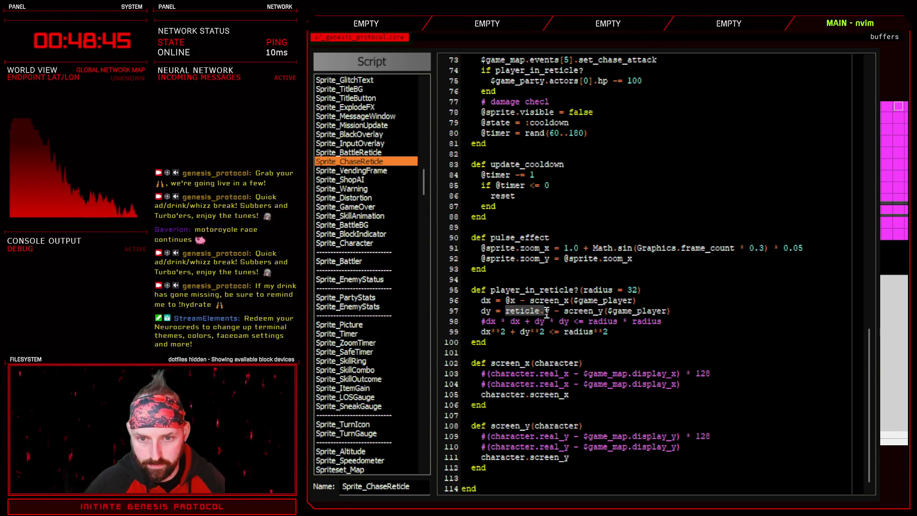
text(@y)
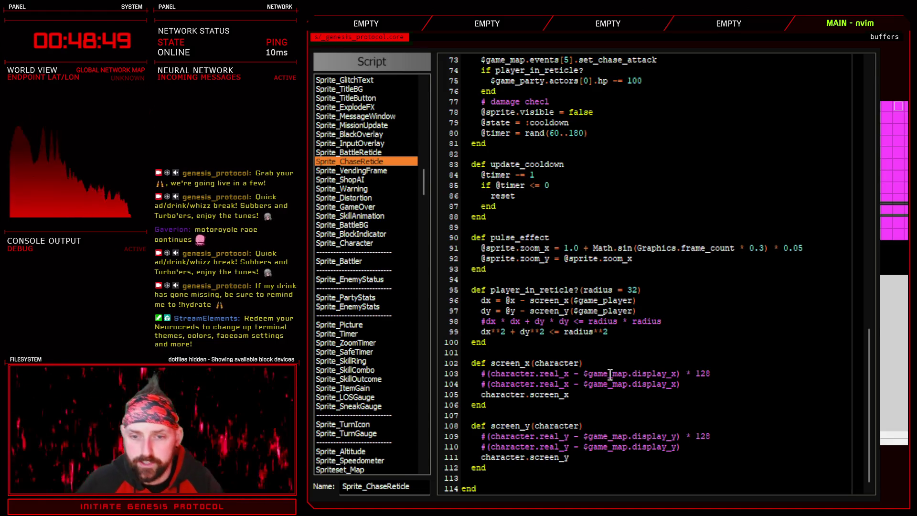
click(594, 395)
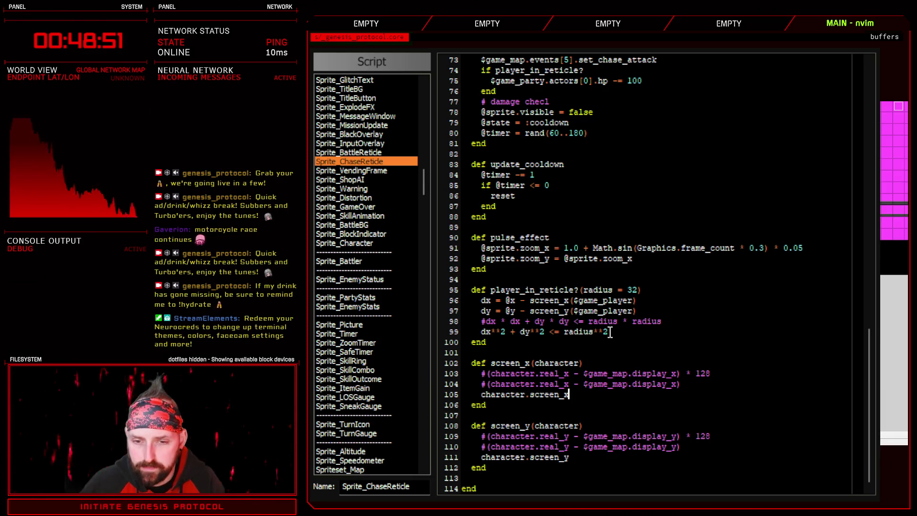
key(Escape)
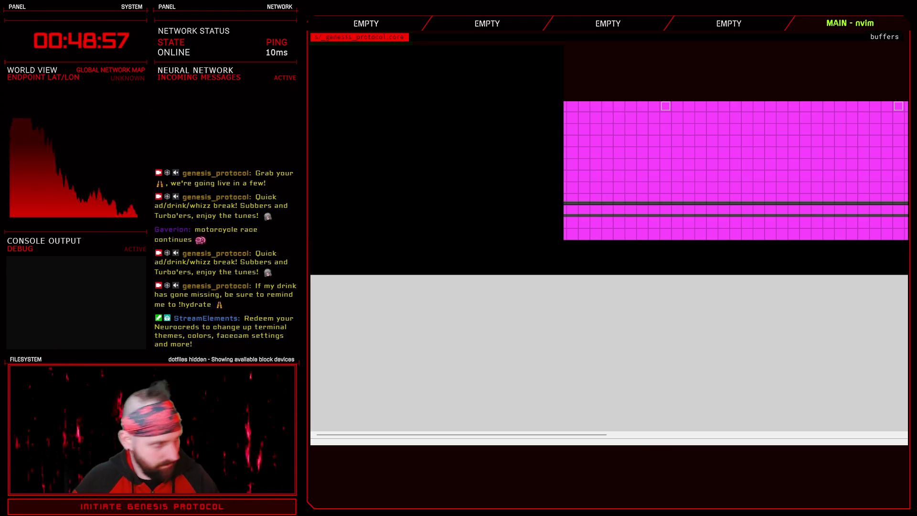
Continue the saved game, ride the Motorcycle Chase, then exit the game from the pause menu
key(Down)
key(Return)
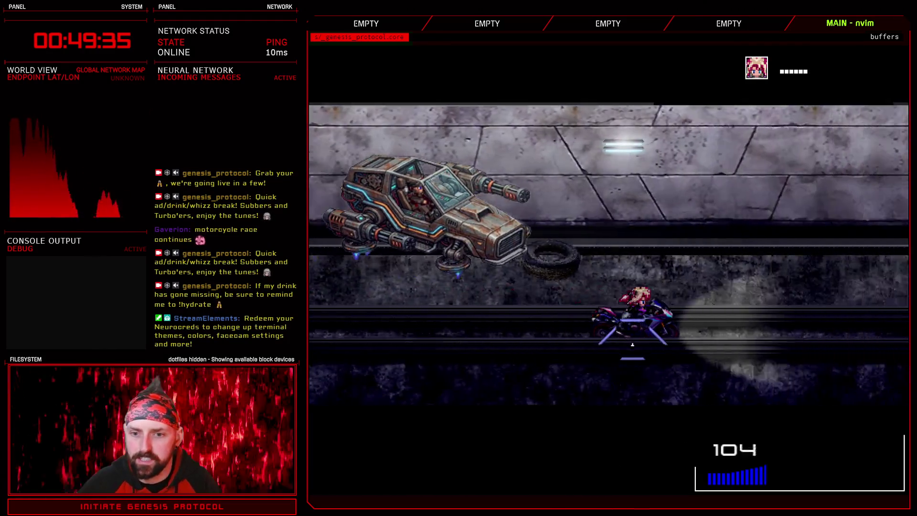
key(Escape)
key(Down)
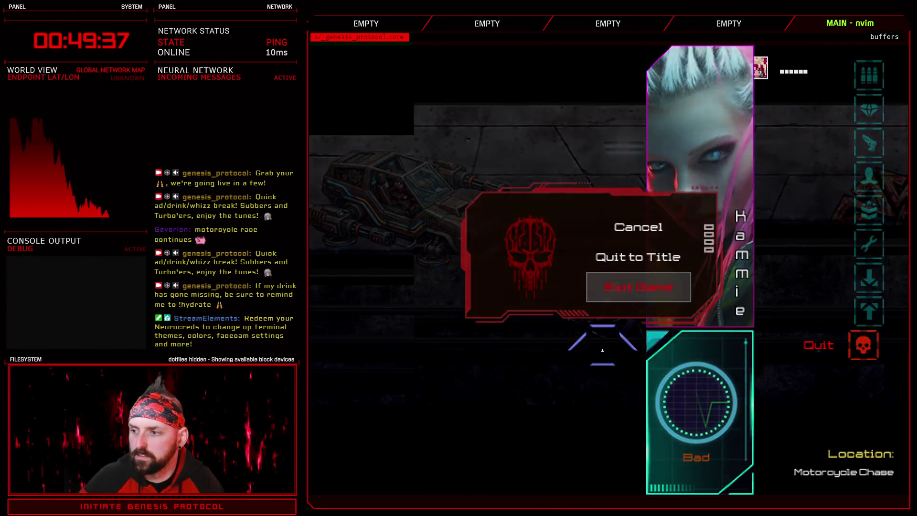
key(Return)
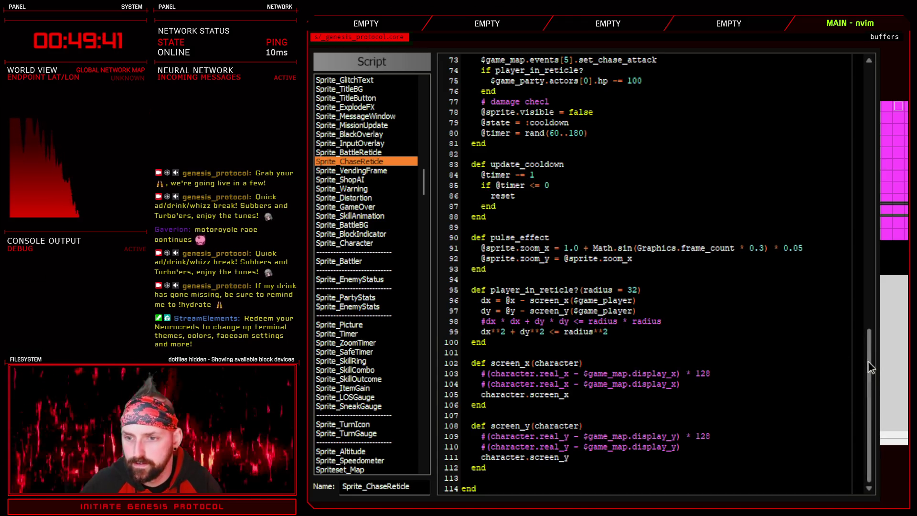
Open the Game_Player script and search for where the ACCEL constant is used
drag(871, 367, 871, 289)
scroll(427, 197, down, 5)
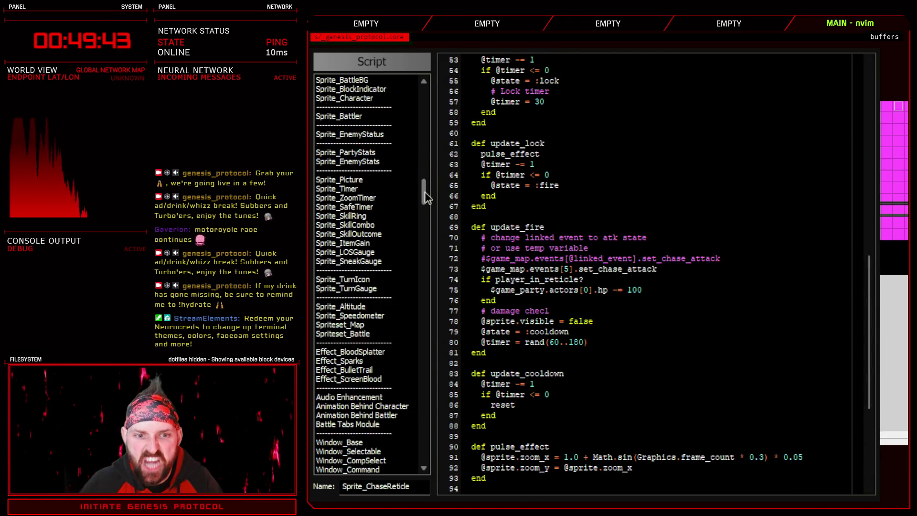
scroll(427, 197, down, 12)
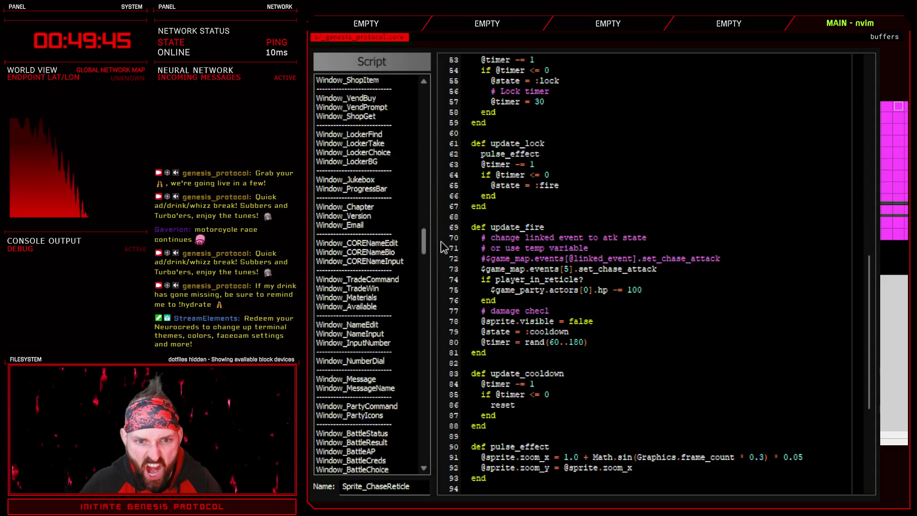
drag(443, 247, 424, 156)
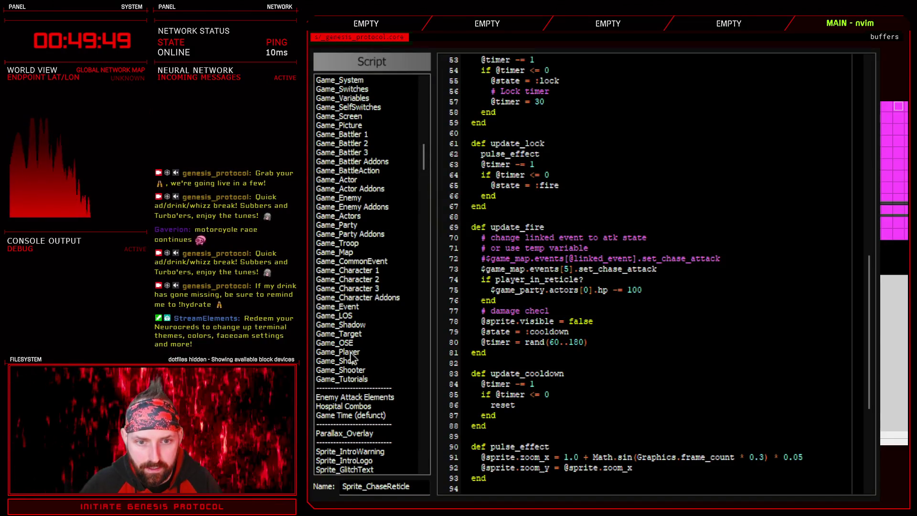
click(350, 352)
drag(869, 409, 864, 71)
click(546, 164)
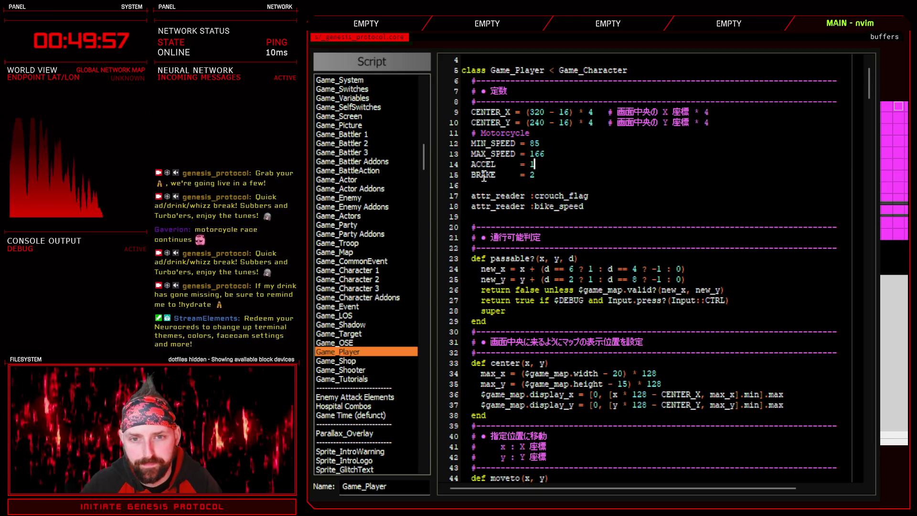
key(0)
key(v)
key(e)
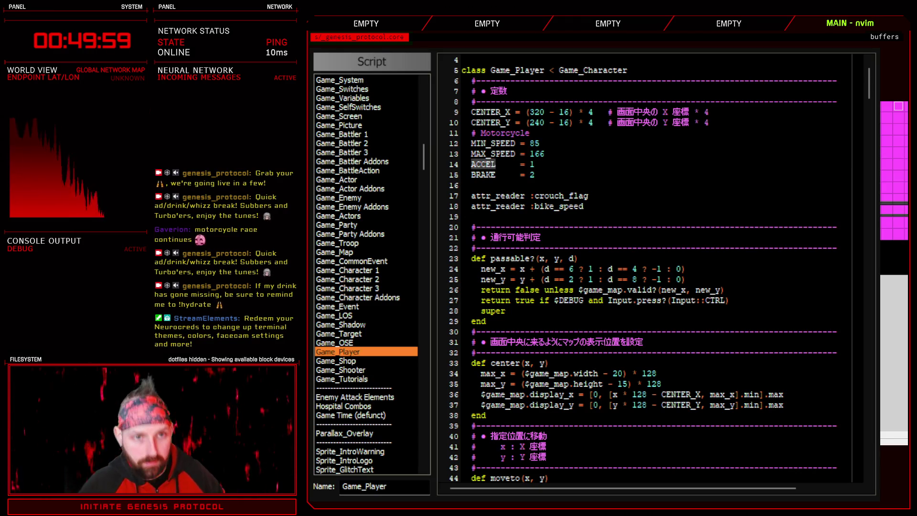
key(ctrl+f)
key(Return)
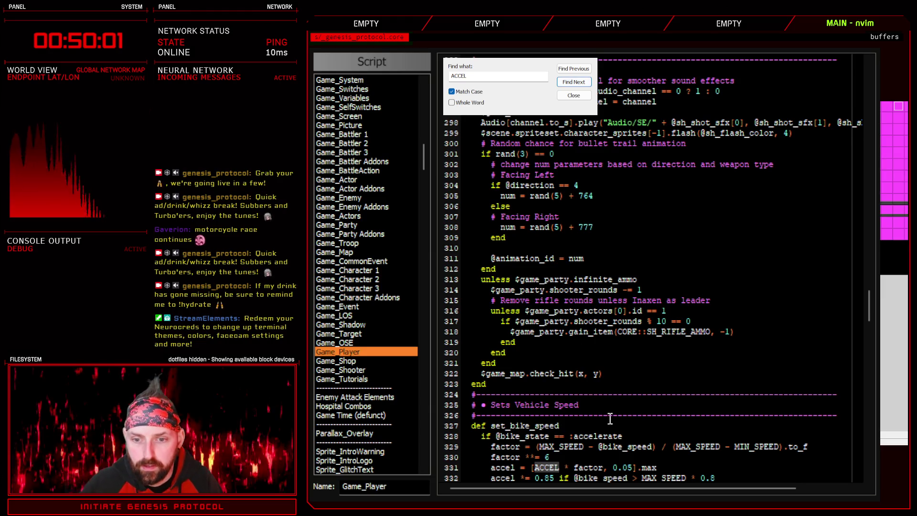
Change set_bike_speed's 'factor **= 6' to 'factor **= 4' and close the script editor
scroll(610, 418, down, 6)
click(629, 279)
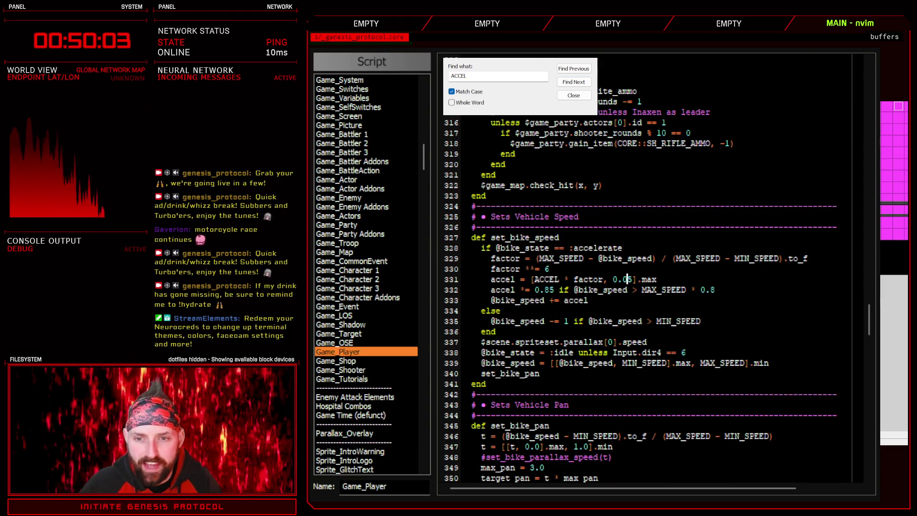
click(585, 111)
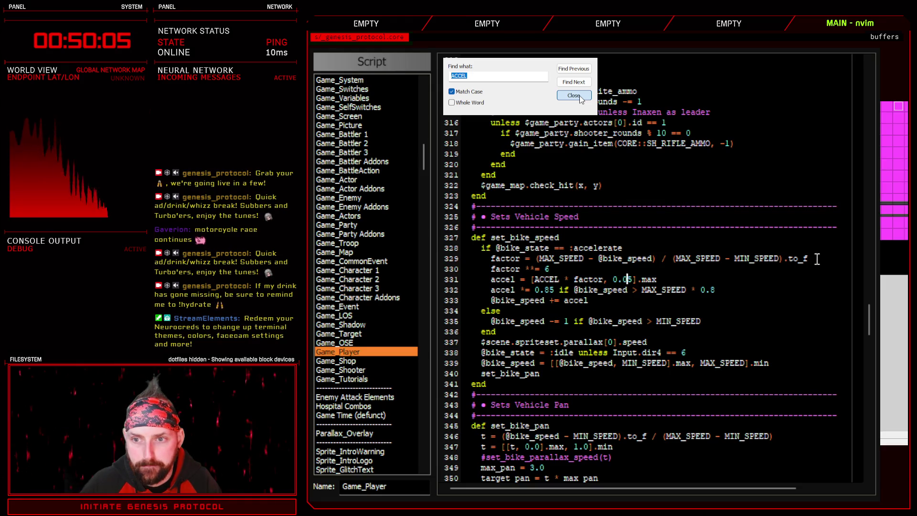
click(560, 270)
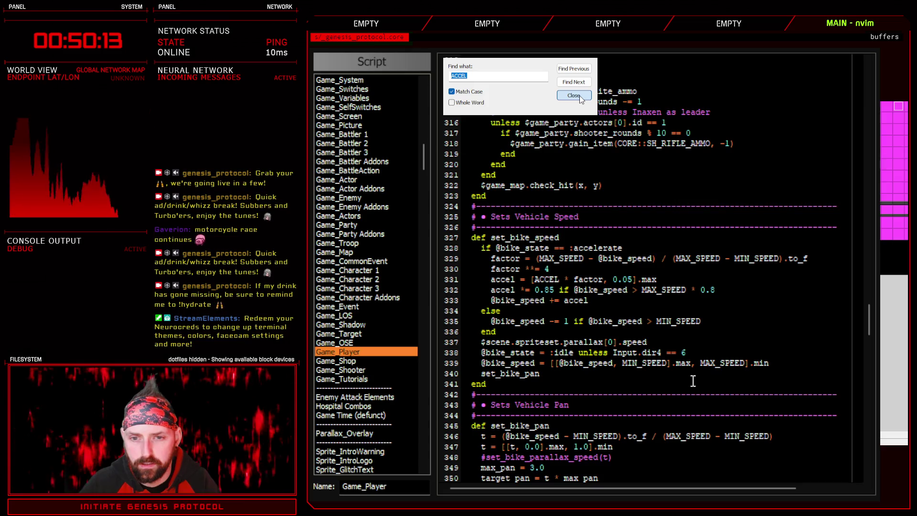
mouse_move(529, 237)
mouse_down()
mouse_move(538, 273)
mouse_move(688, 358)
mouse_up()
click(701, 349)
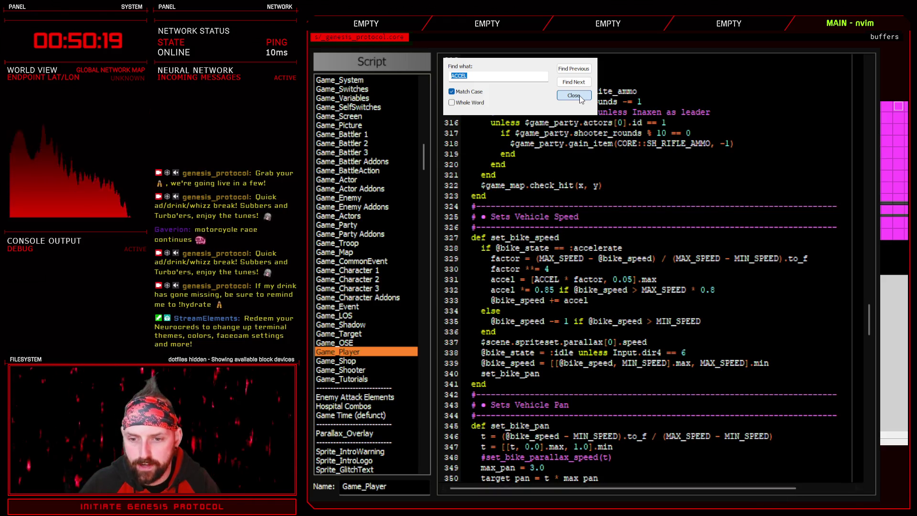
click(574, 95)
key(Escape)
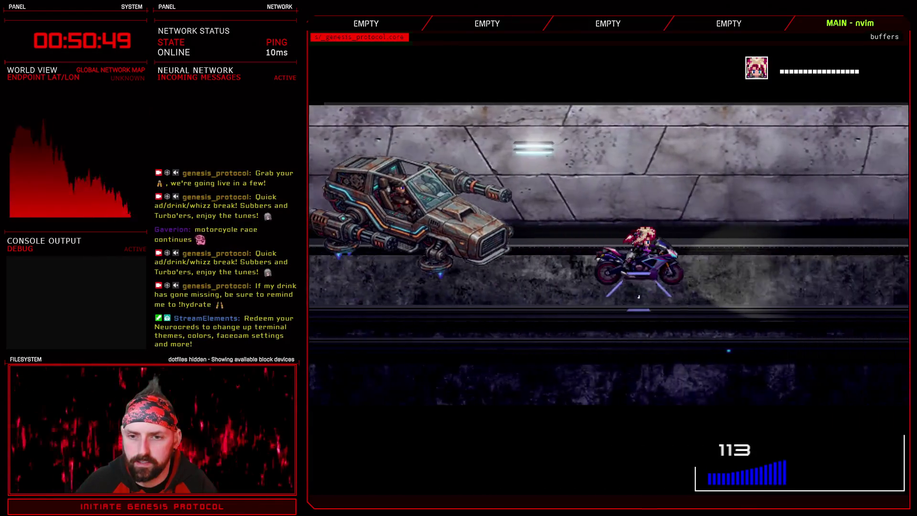
Quit the playtest to the title screen, set the factor exponent to 3, and return to the game
key(Escape)
key(Up)
key(Return)
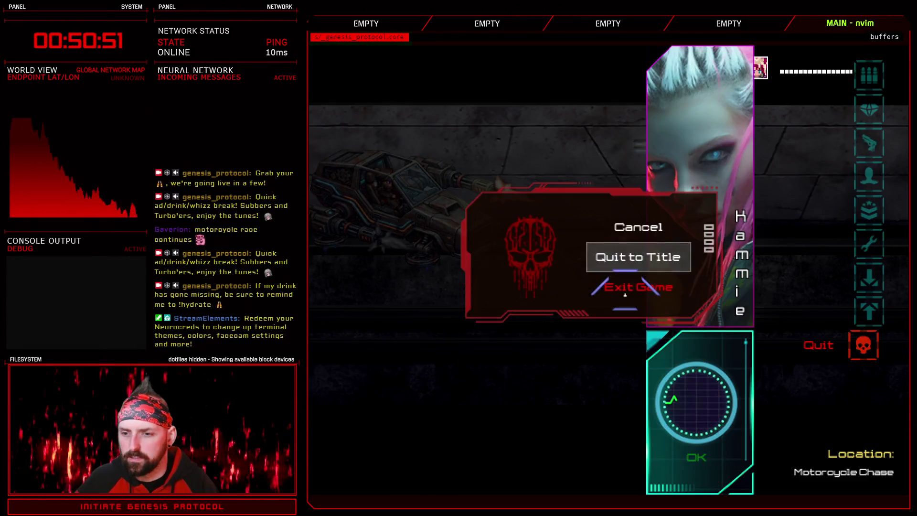
key(Down)
key(Return)
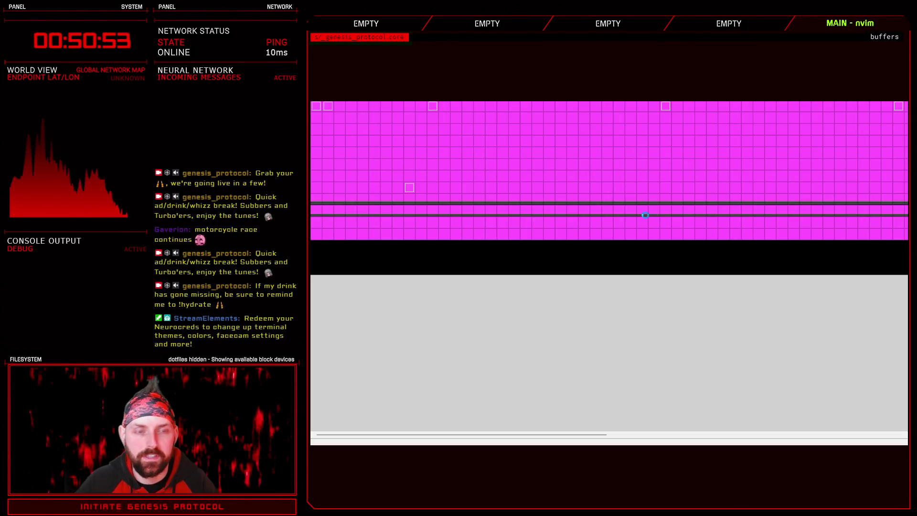
key(alt+Tab)
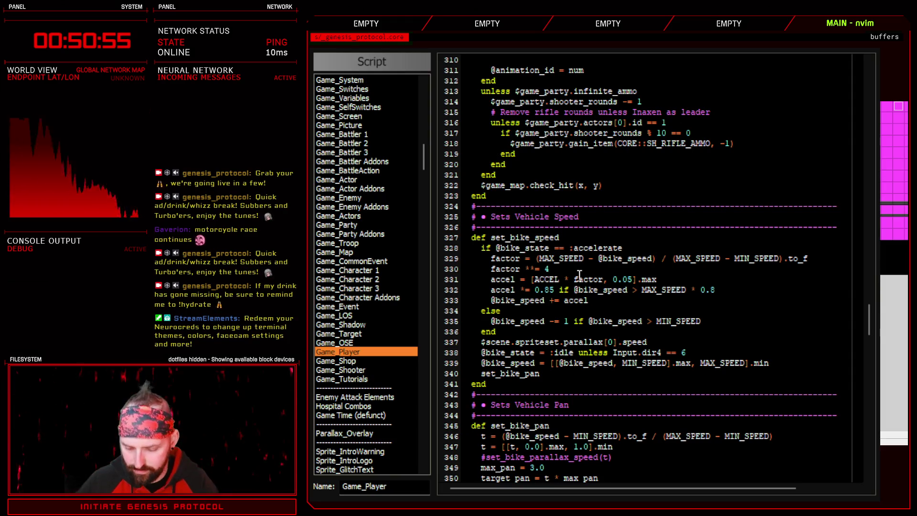
key(alt+Tab)
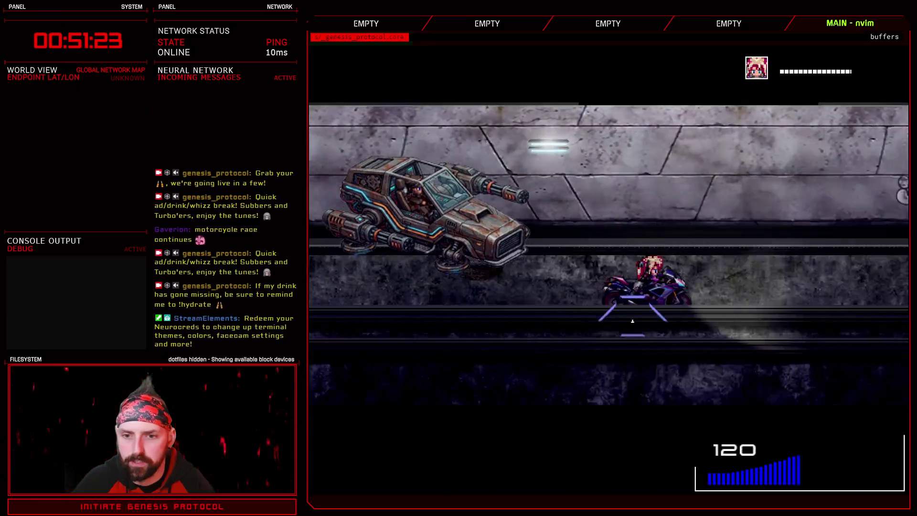
Quit the chase to the title screen and open Game_Player near lines 332–337 in the script editor
key(Escape)
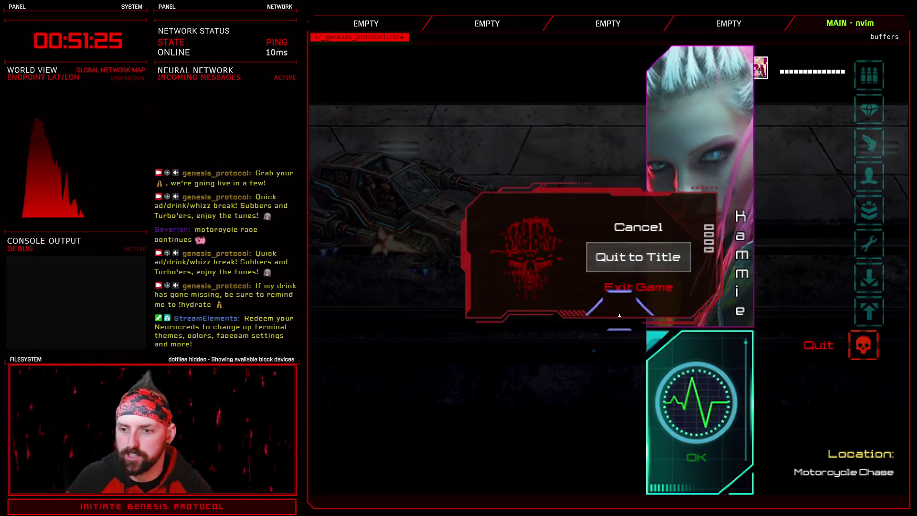
key(Return)
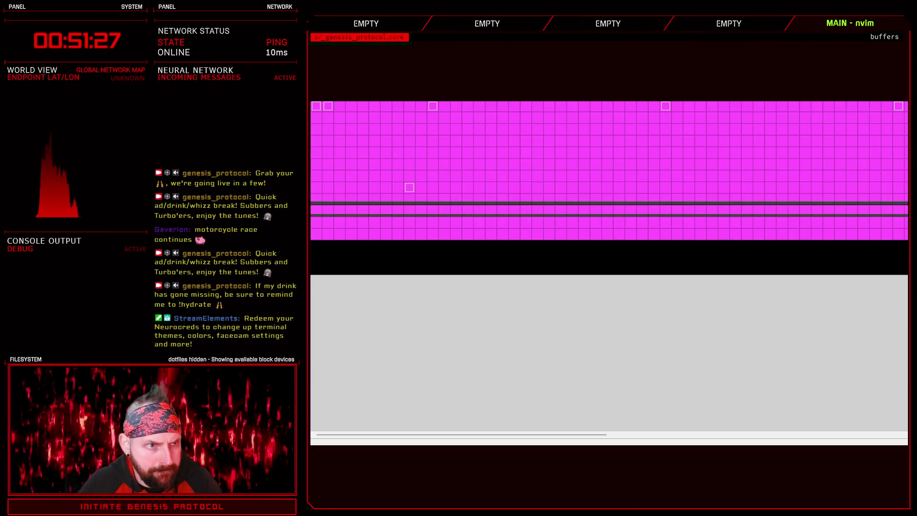
key(F11)
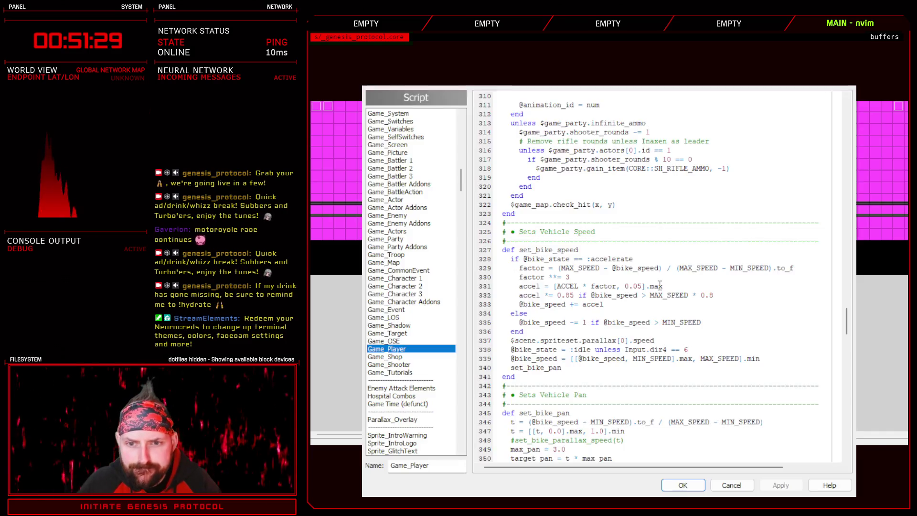
click(717, 290)
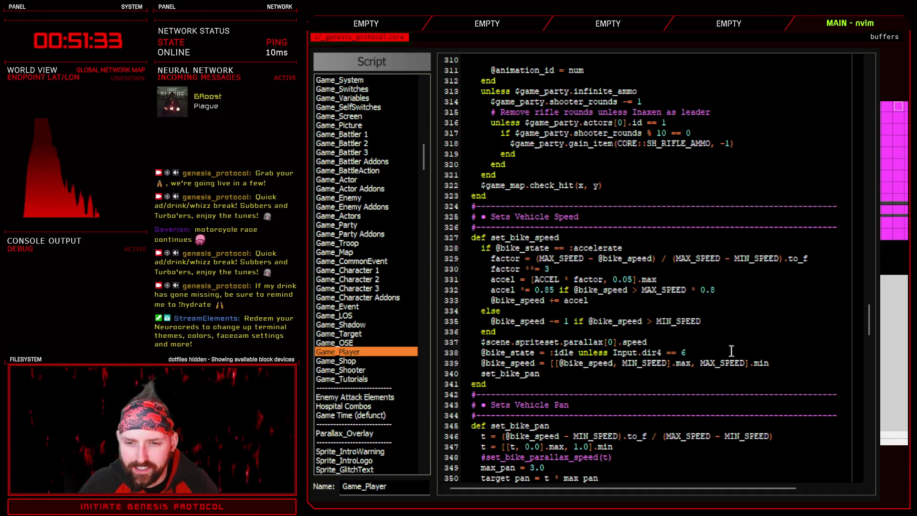
click(671, 342)
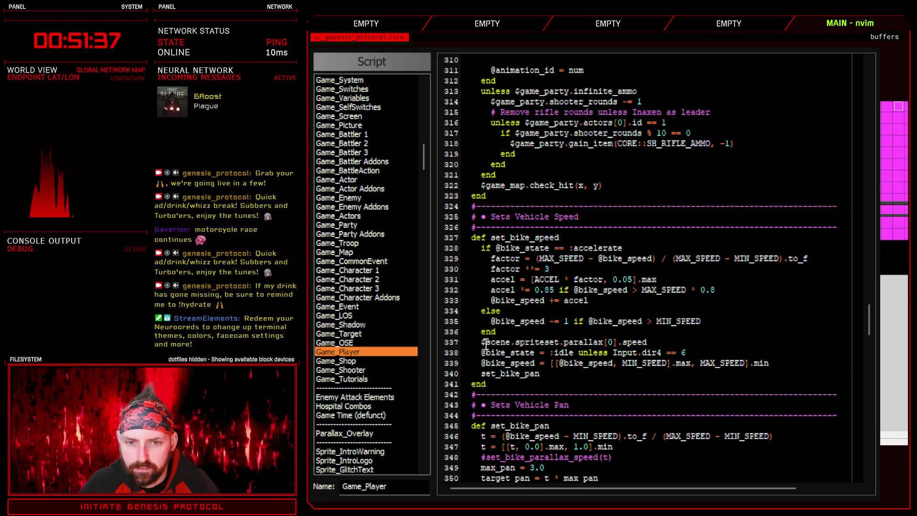
Comment out the parallax speed line 337 and raise max_pan from 3.0 to 4.0
drag(483, 342, 648, 342)
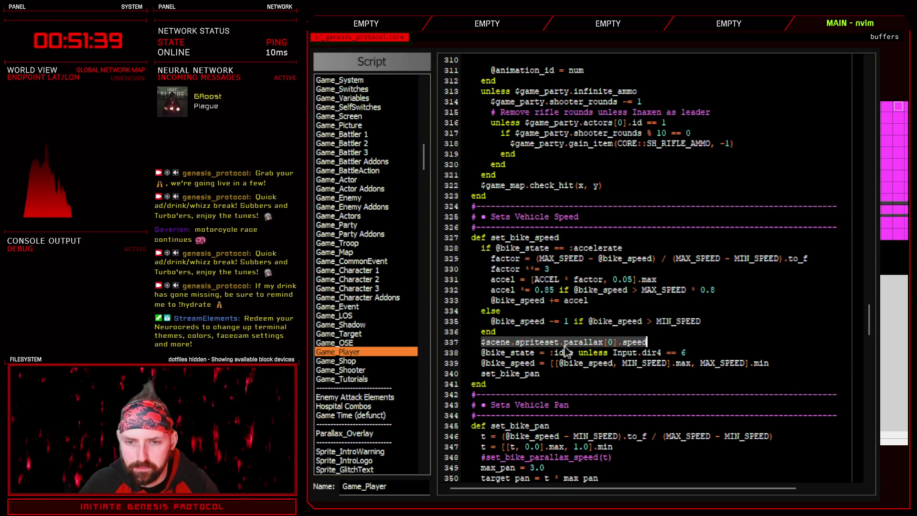
click(487, 344)
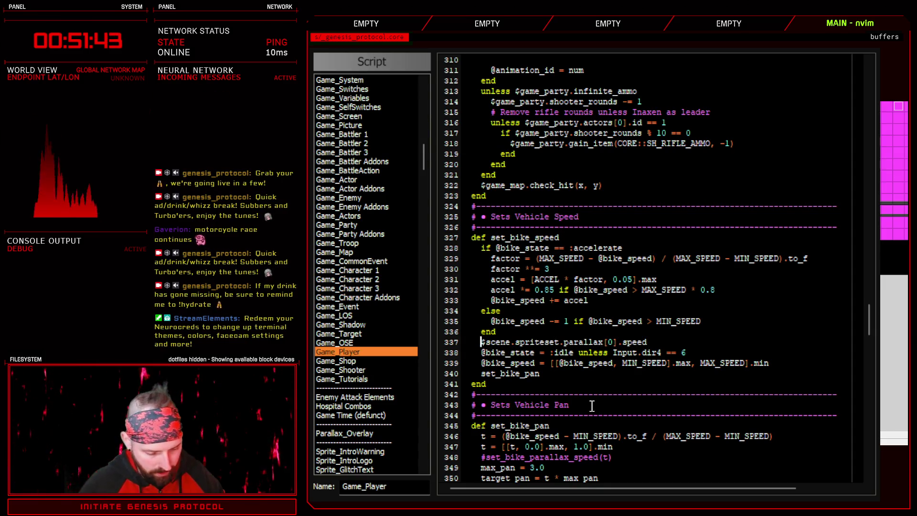
text(#)
click(674, 343)
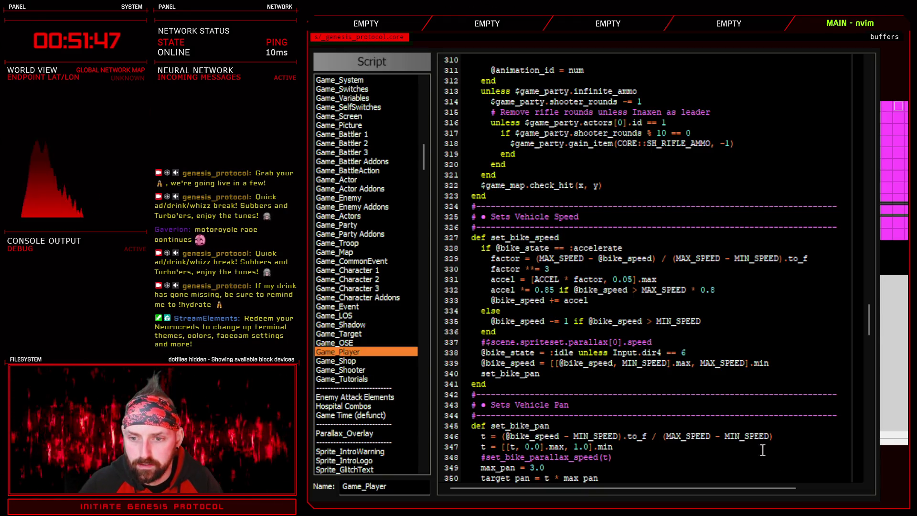
scroll(614, 426, down, 2)
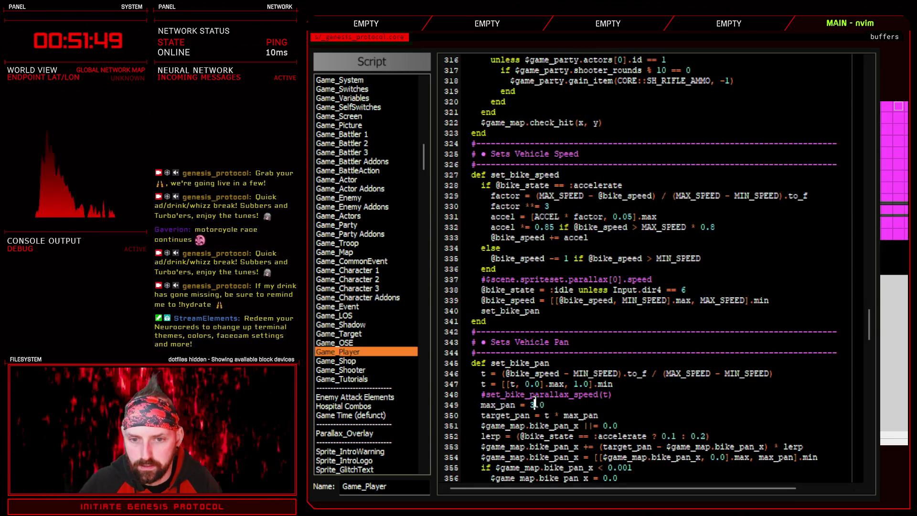
key(ctrl+a)
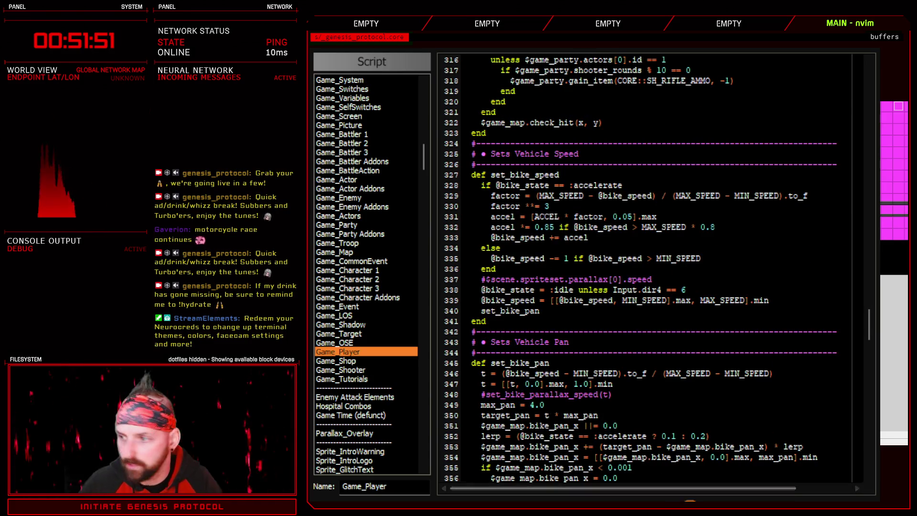
Close the scripts, start the Motorcycle Chase level and play until the game-over choices appear
key(Escape)
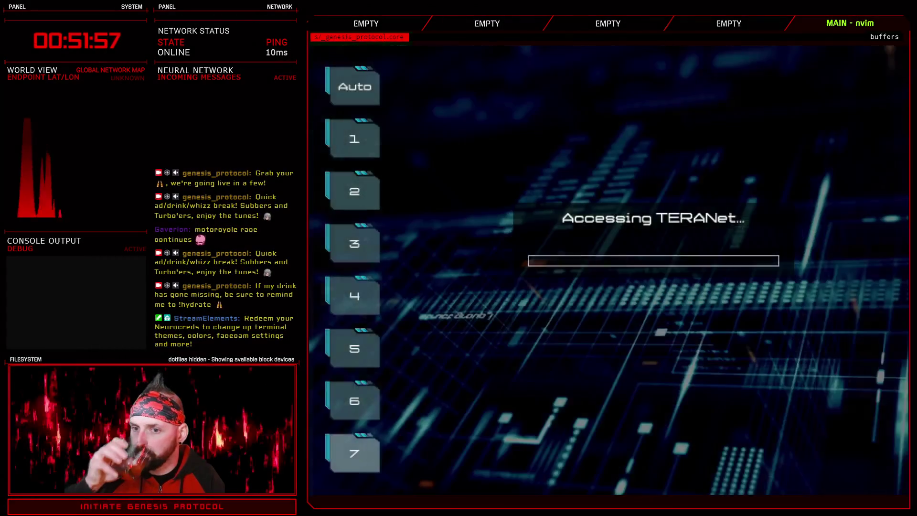
key(Return)
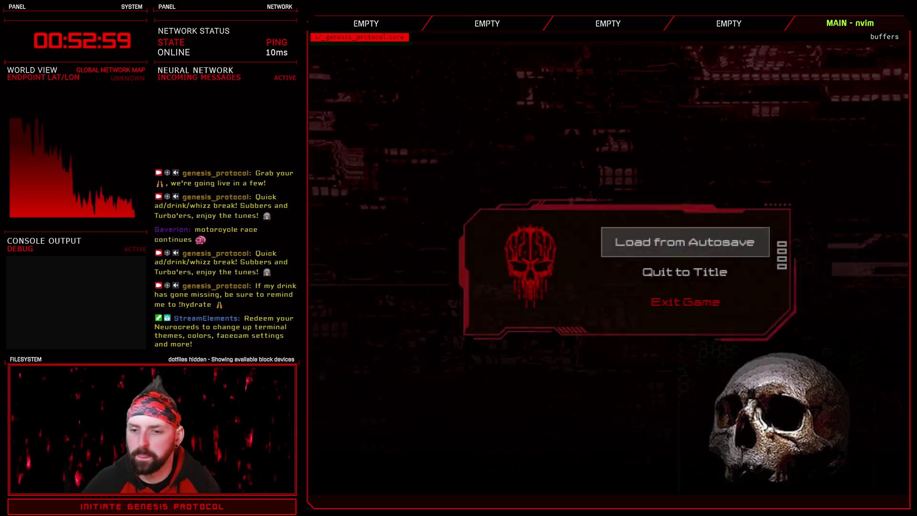
key(Down)
key(Down)
Lower set_bike_speed's exponent to factor **= 2, playtest the chase, and open the quit menu
key(Return)
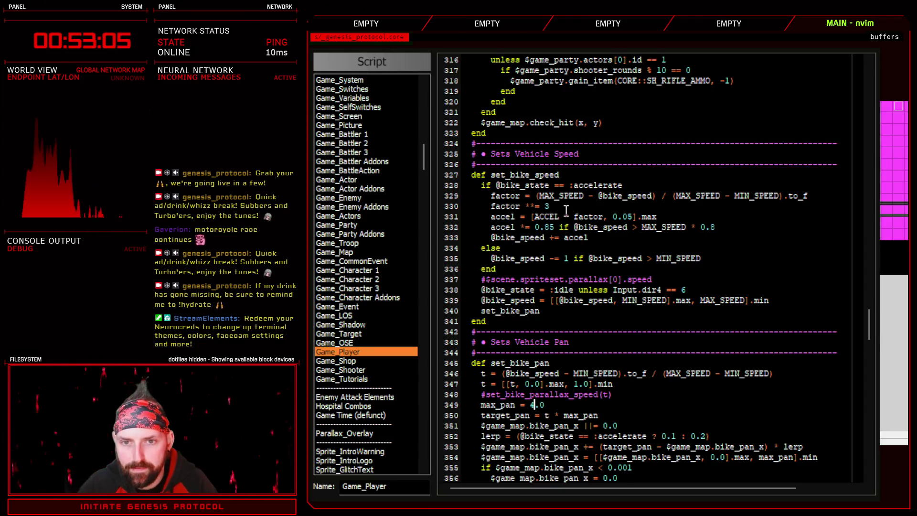
text(2)
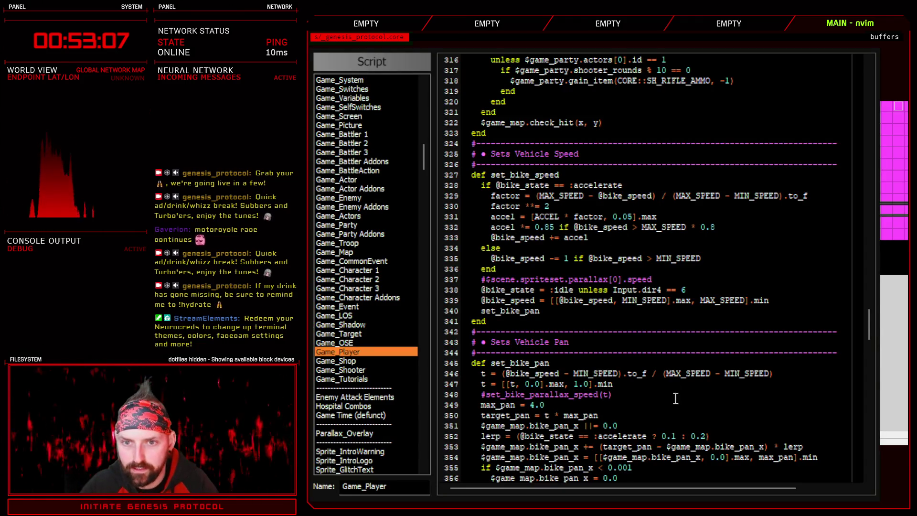
key(F12)
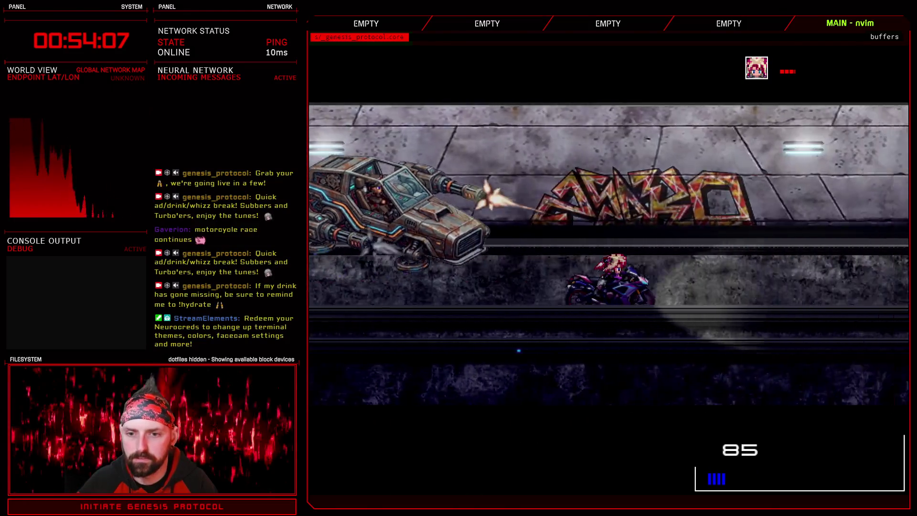
key(Escape)
key(Return)
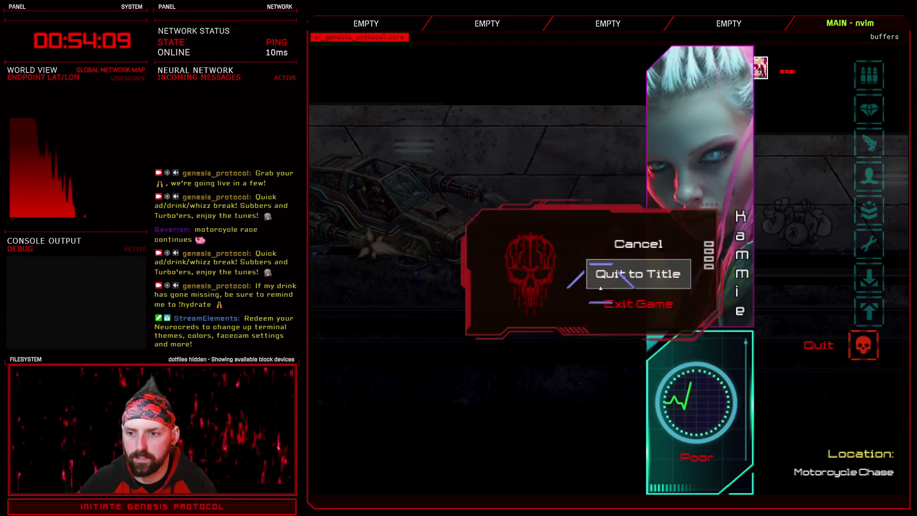
Exit the game and change Sprite_ChaseReticle's radius on line 95 from 32 to 16
click(638, 304)
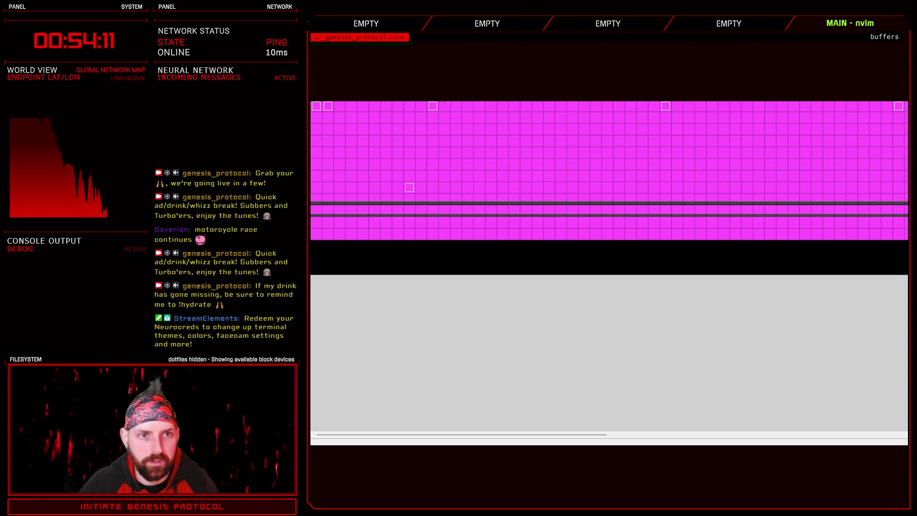
scroll(371, 346, down, 2)
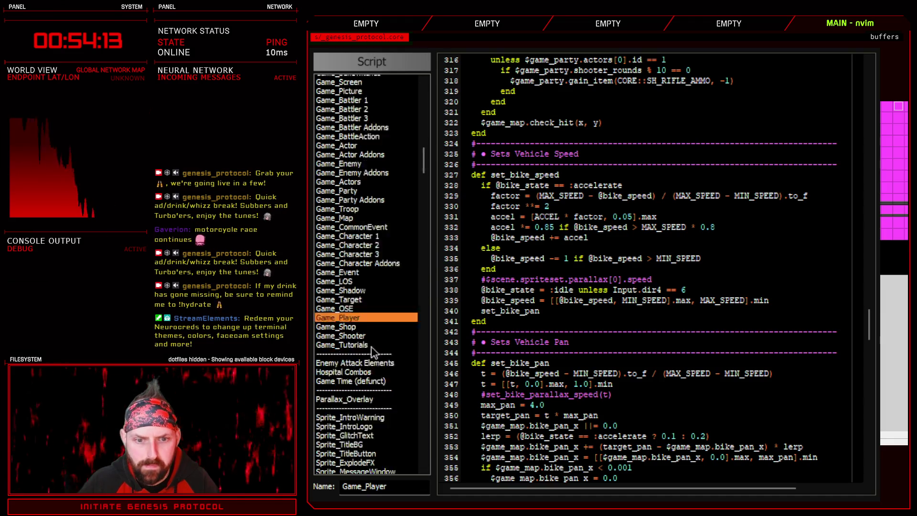
scroll(372, 347, down, 9)
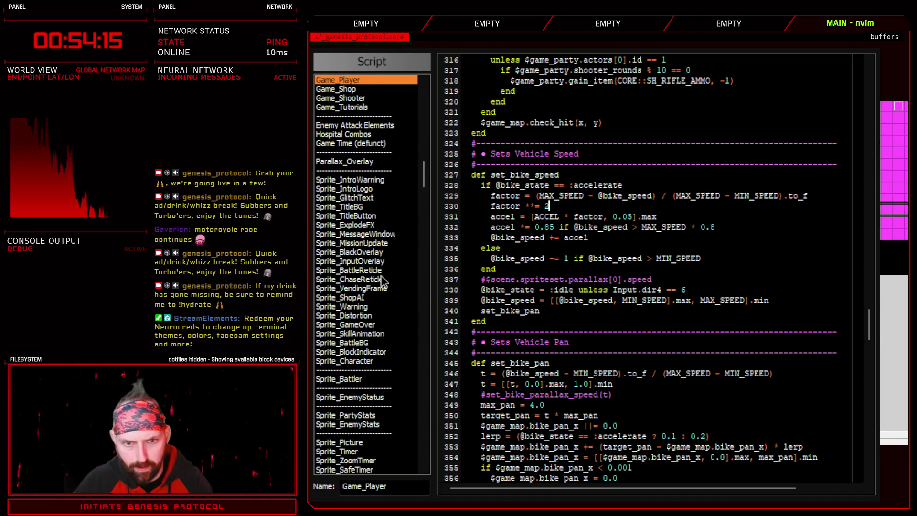
click(379, 279)
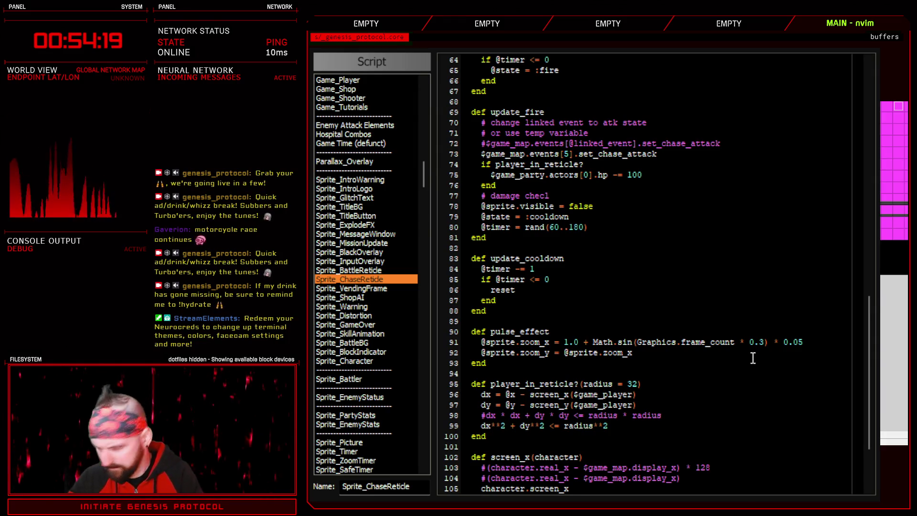
click(630, 382)
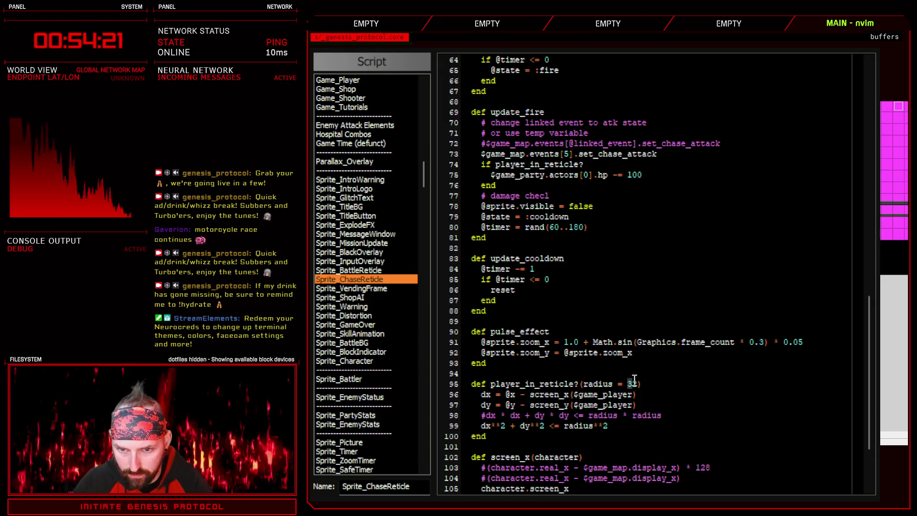
text(16)
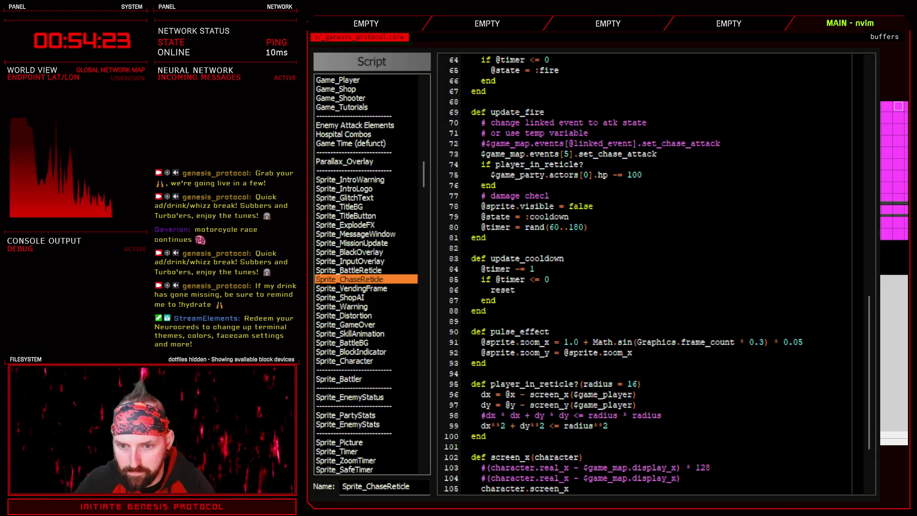
key(Escape)
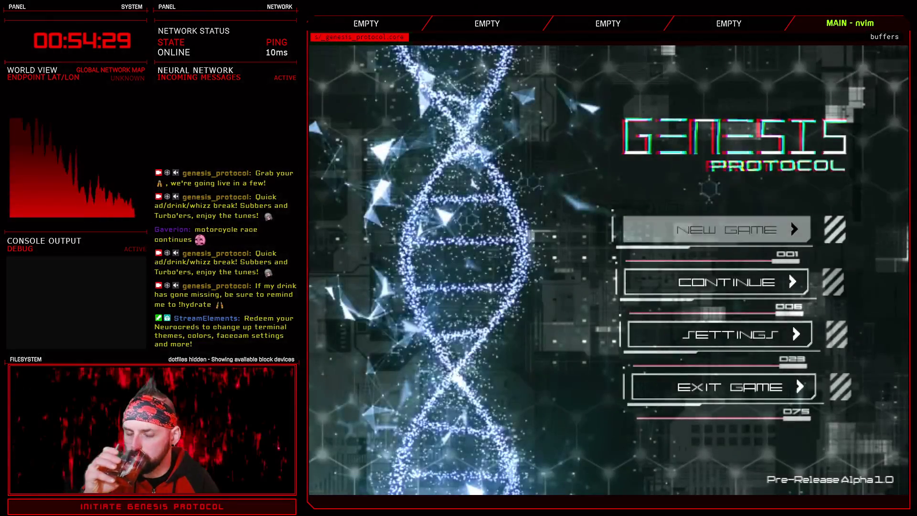
Continue the saved game to test the 16-radius reticle, then exit and start another playtest
key(Down)
key(Return)
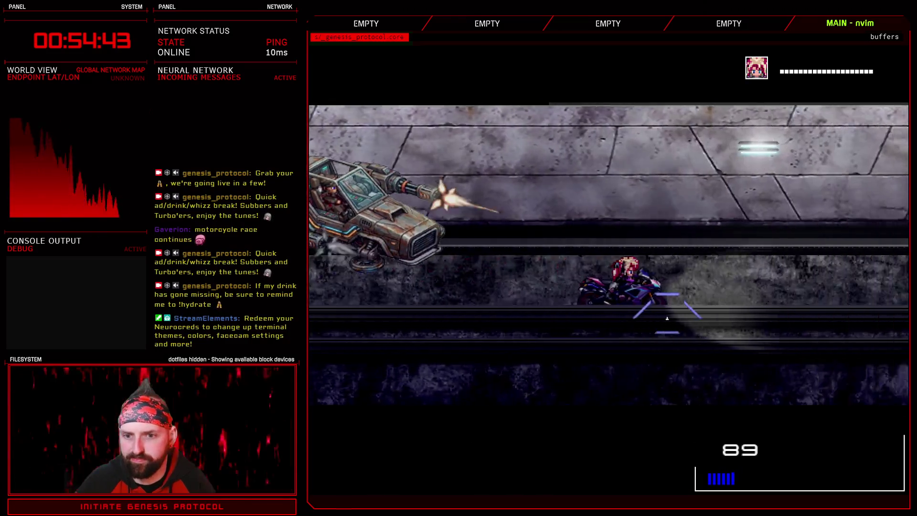
key(Escape)
key(Return)
key(Down)
key(Return)
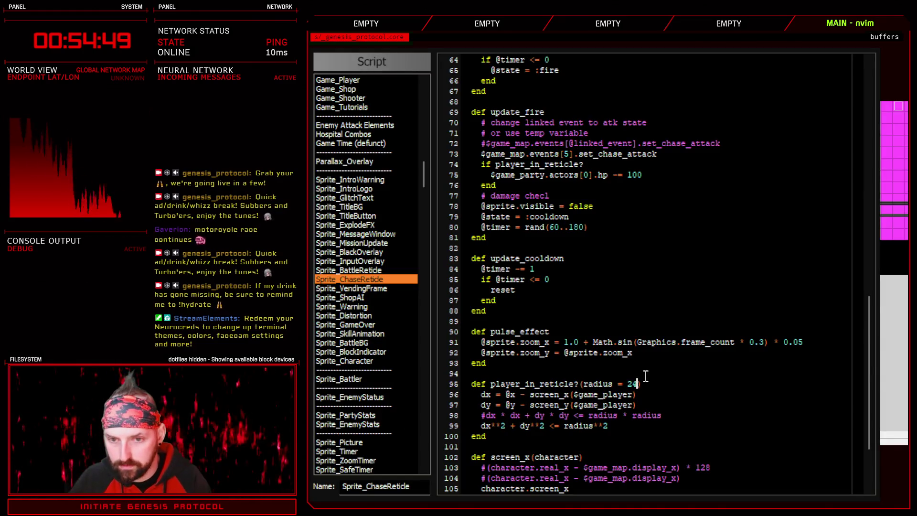
key(F12)
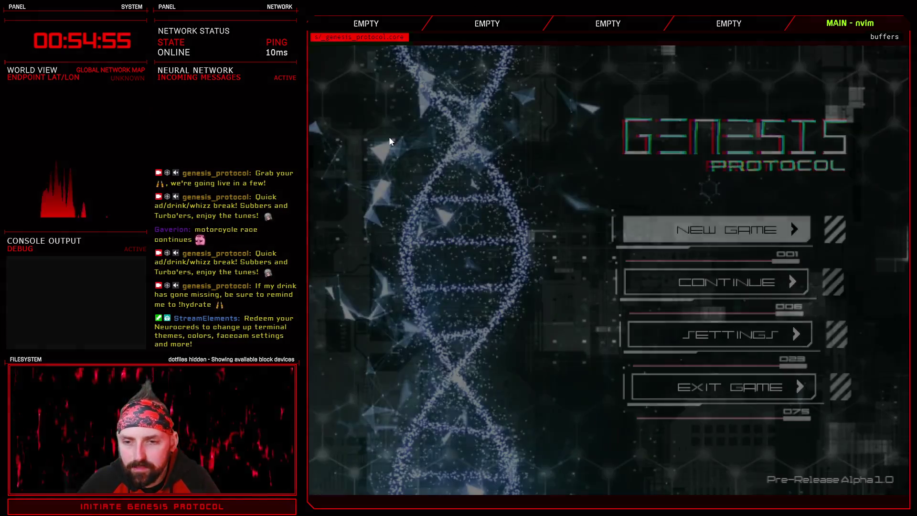
Ride through level 7 Motorcycle Chase with the 24-radius reticle until the game-over menu
key(Return)
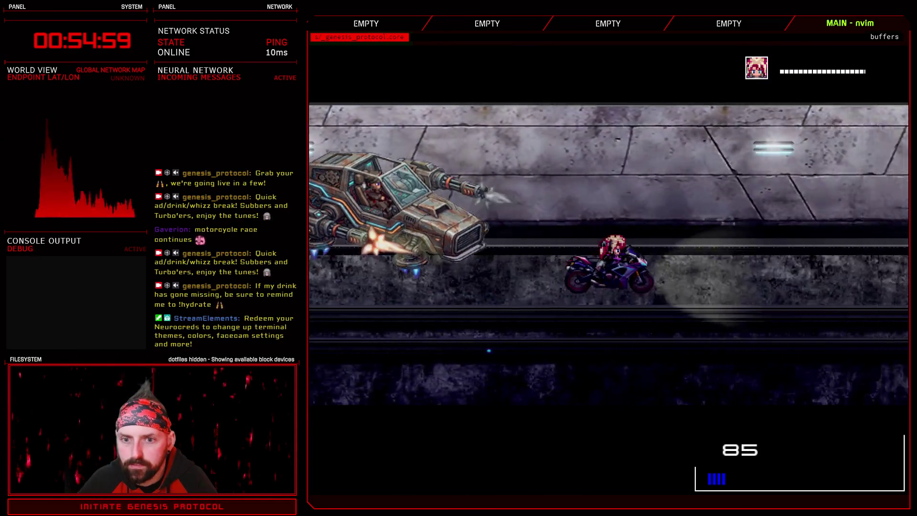
key(Up)
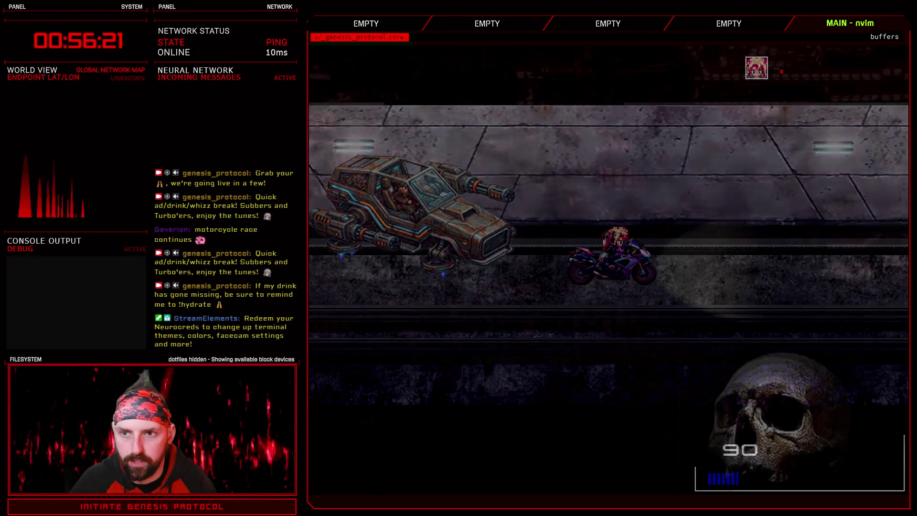
key(Down)
key(Down)
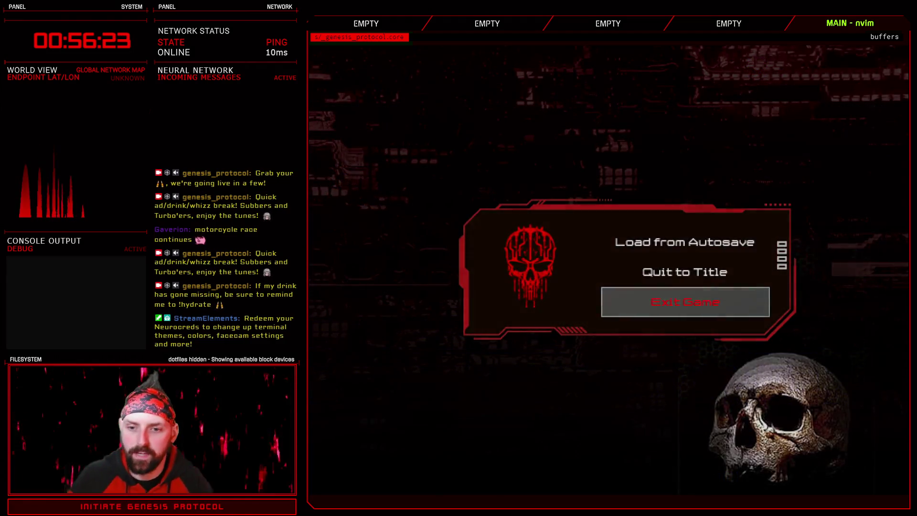
Exit the game and strike through the health bar agenda item
key(Return)
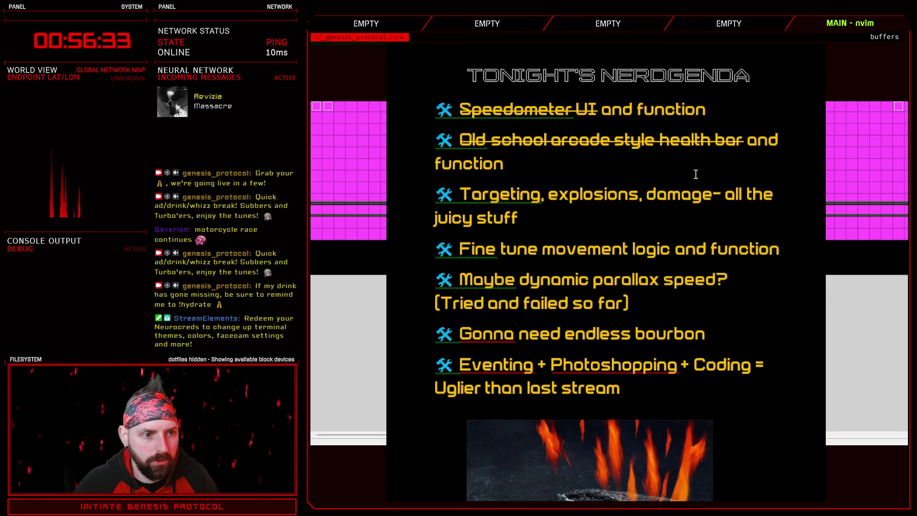
mouse_move(507, 165)
mouse_down()
mouse_move(599, 140)
mouse_move(734, 139)
mouse_move(459, 138)
mouse_up()
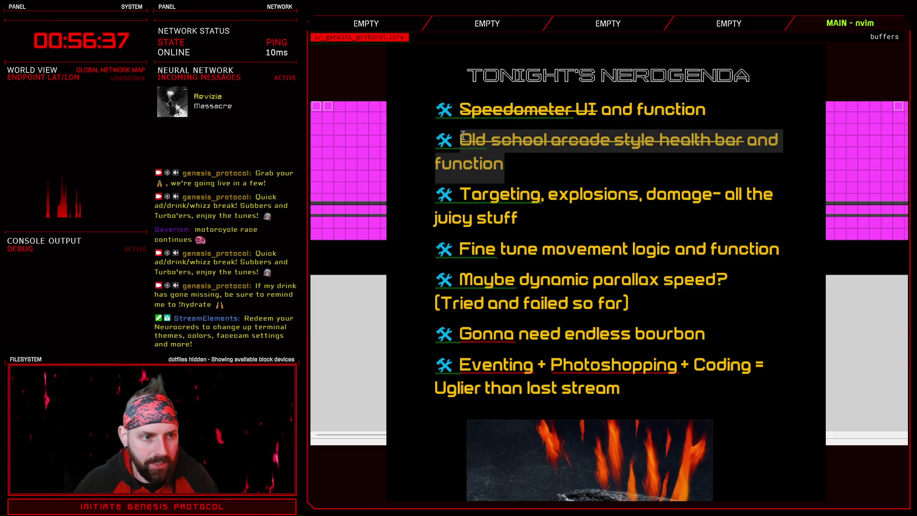
key(ctrl+shift+x)
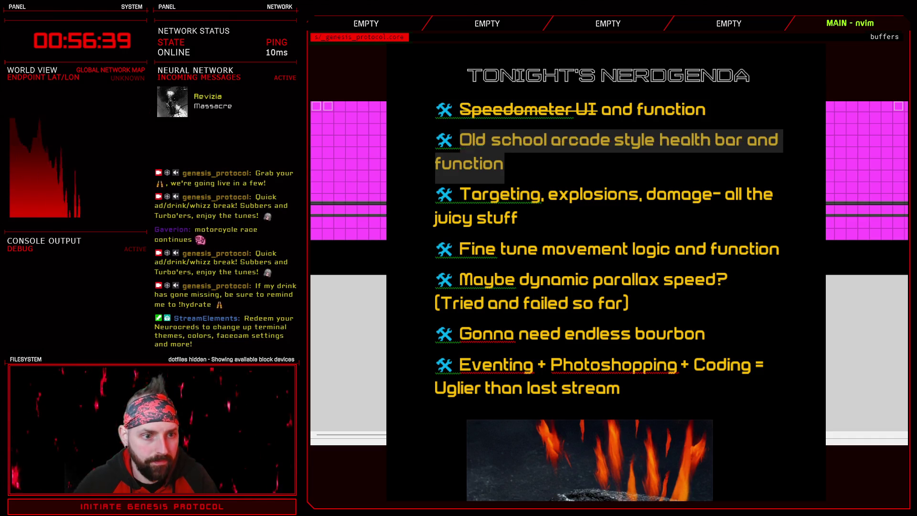
click(666, 167)
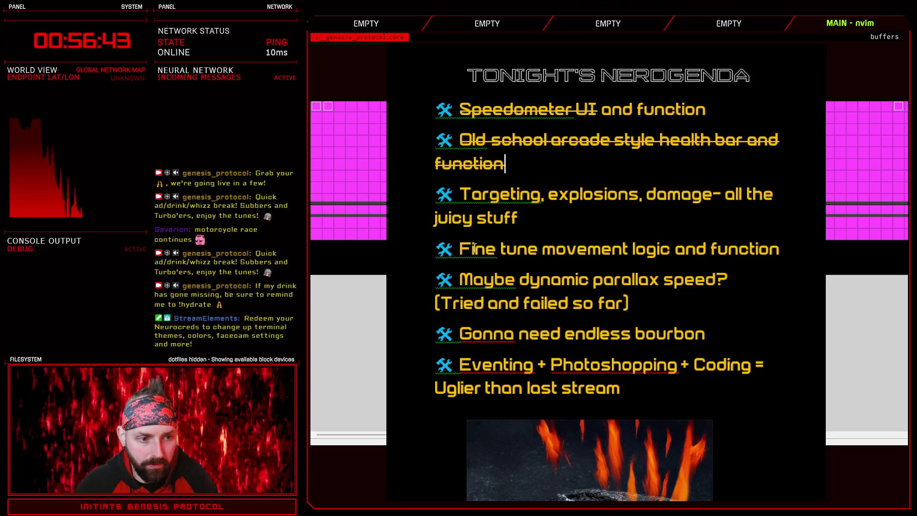
Select parts of the movement-logic item, including the words 'Targeting' and 'damage'
mouse_move(472, 249)
mouse_down()
mouse_move(760, 253)
mouse_move(717, 253)
mouse_up()
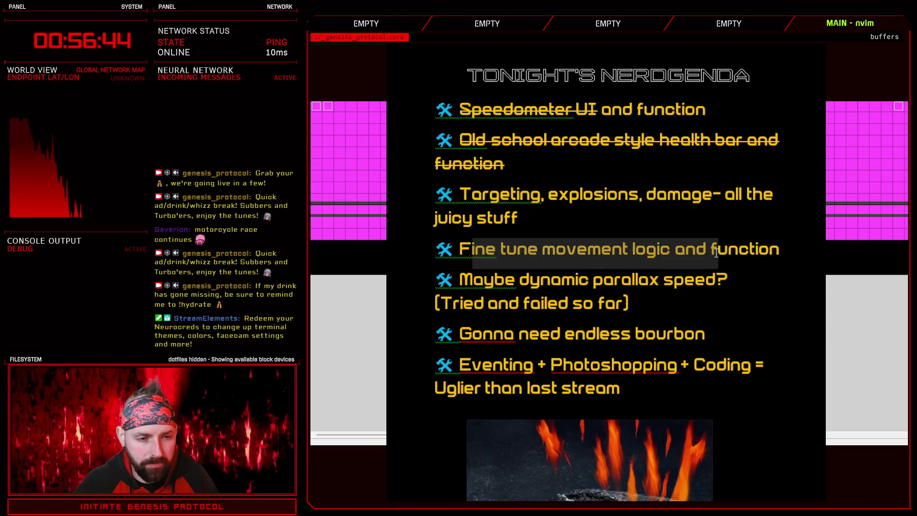
click(505, 194)
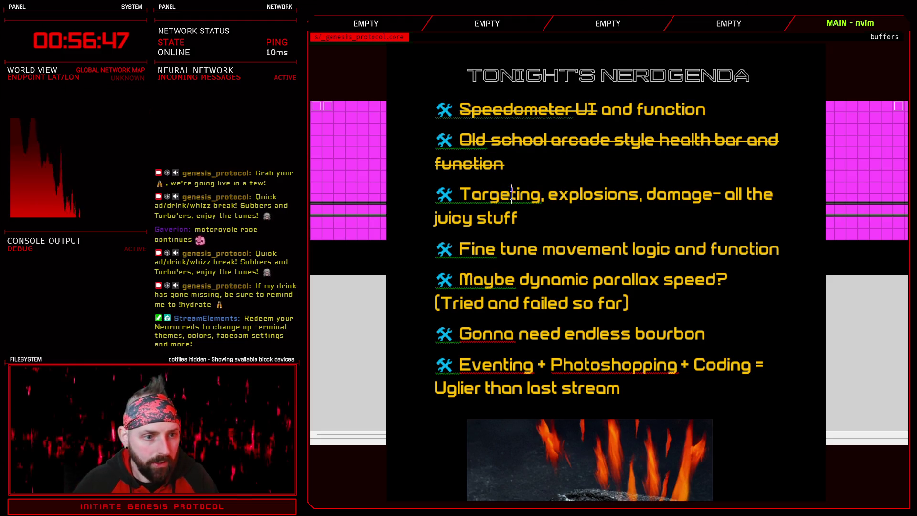
double_click(514, 194)
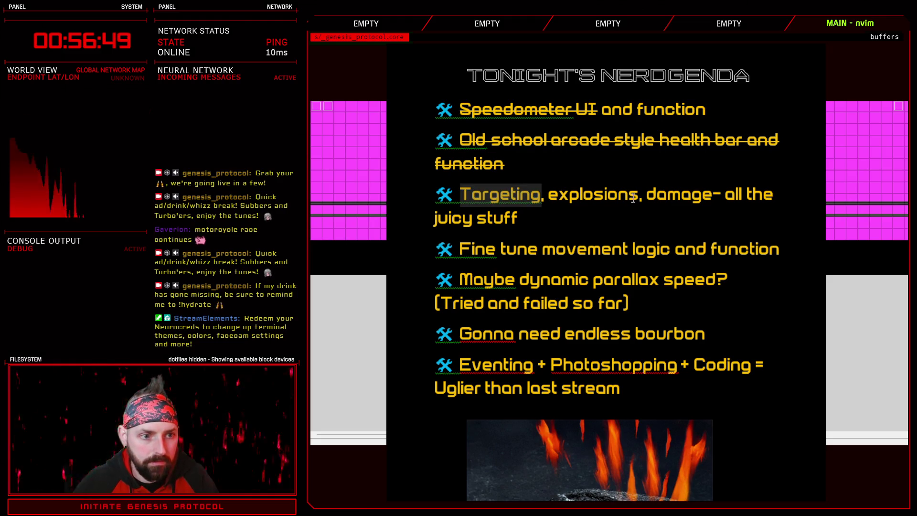
double_click(672, 198)
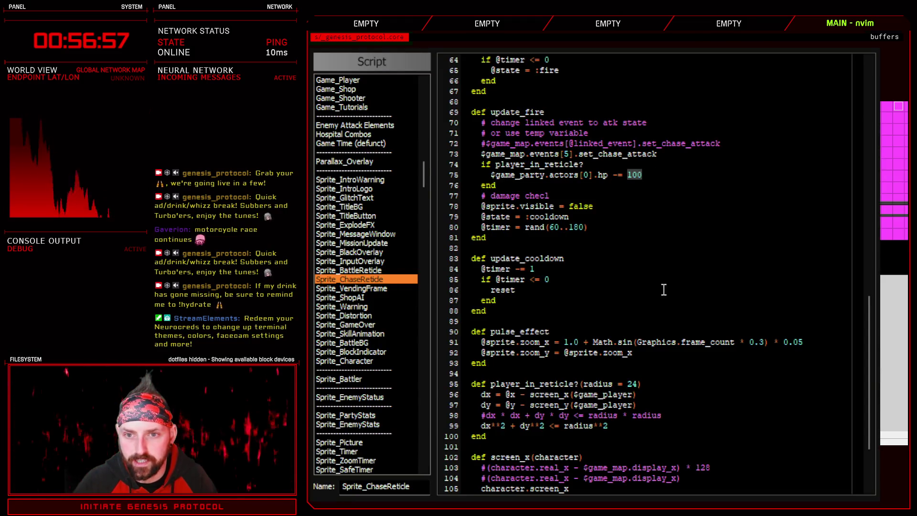
Inspect the -= 100 damage on line 75 and the event number on line 73, then scroll to the class header
scroll(667, 277, up, 2)
click(657, 237)
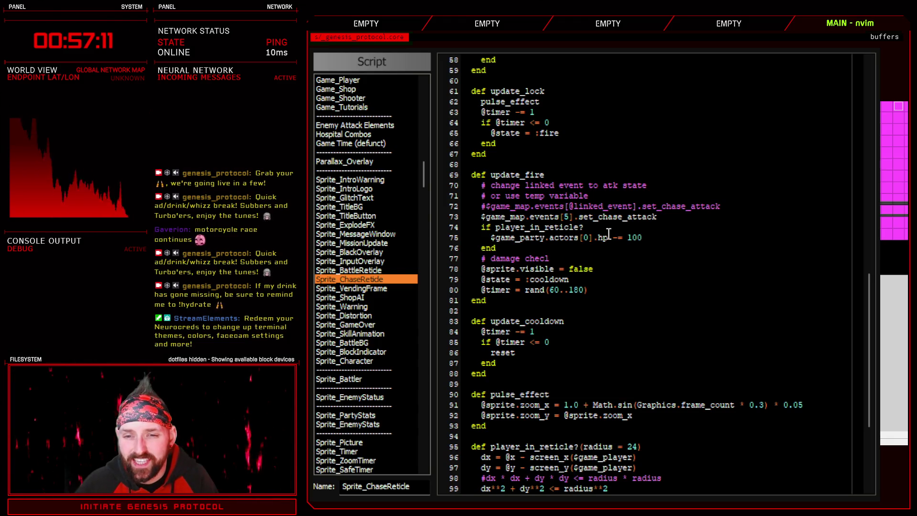
drag(613, 237, 650, 237)
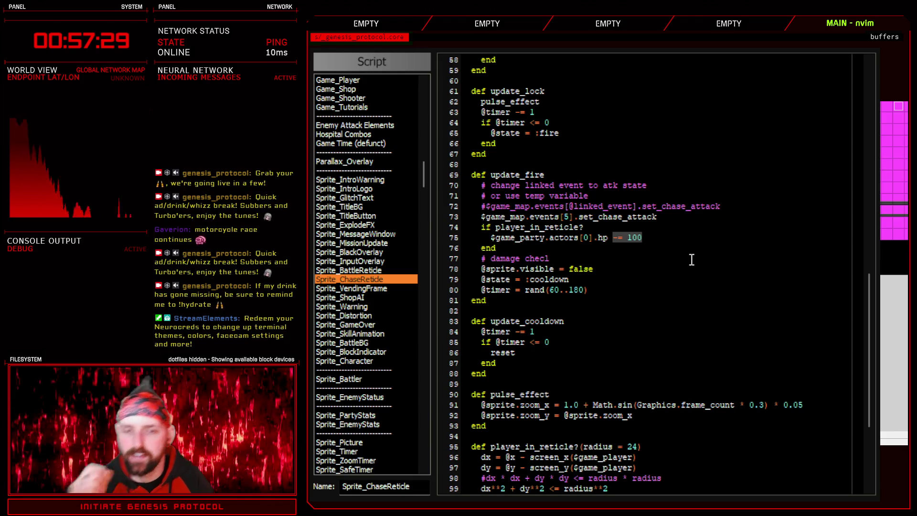
click(564, 216)
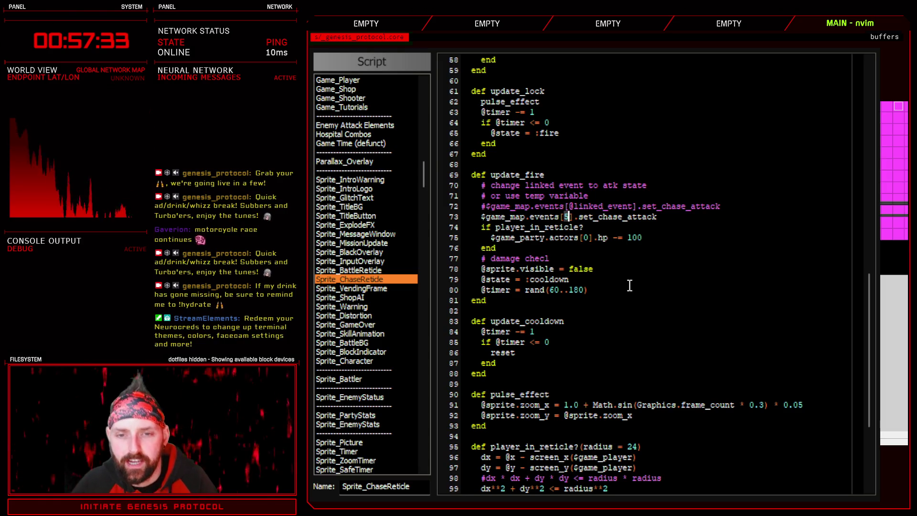
scroll(607, 318, up, 16)
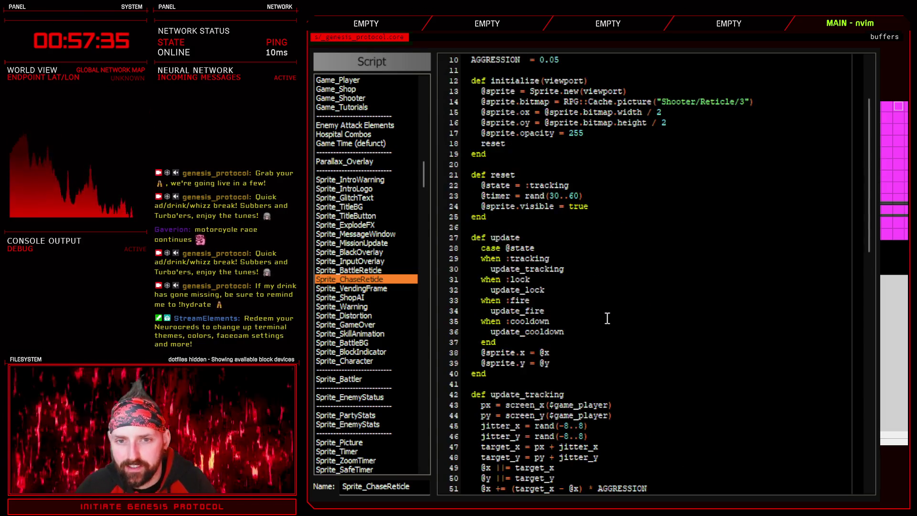
scroll(607, 318, up, 3)
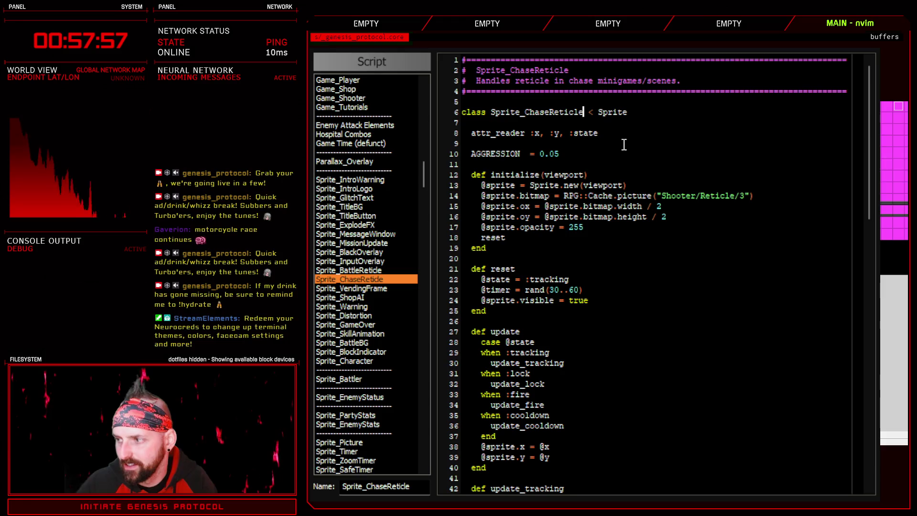
Change initialize to (viewport = nil), set AGGRESSION from 0.05 to 0.03, and close the editor
key(Down)
key(Down)
key(Down)
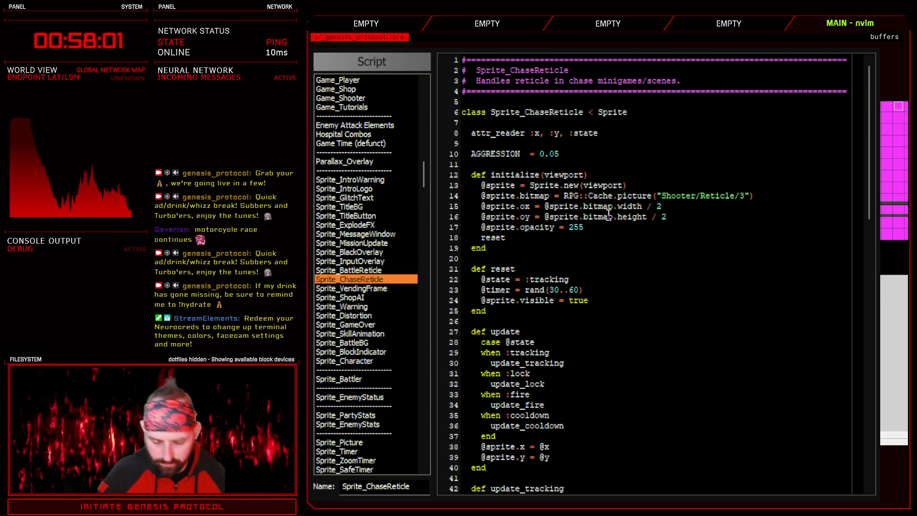
text(= nil,)
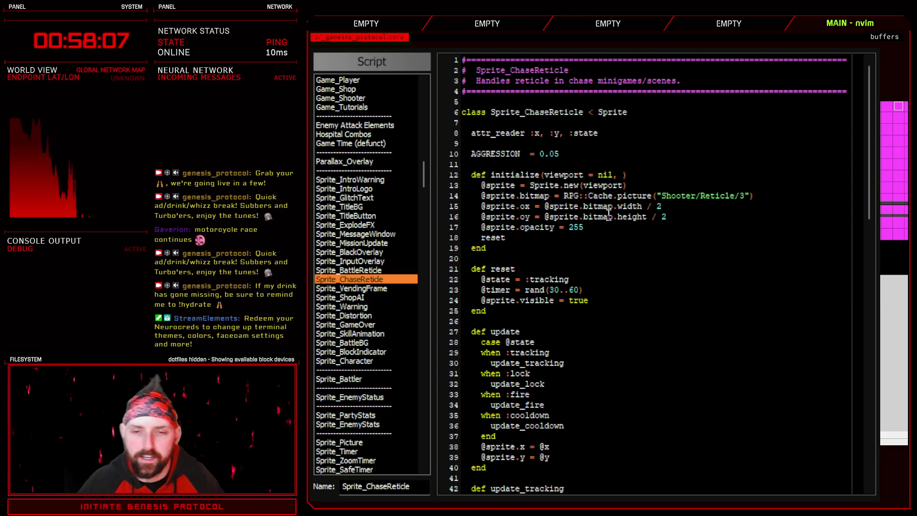
double_click(514, 154)
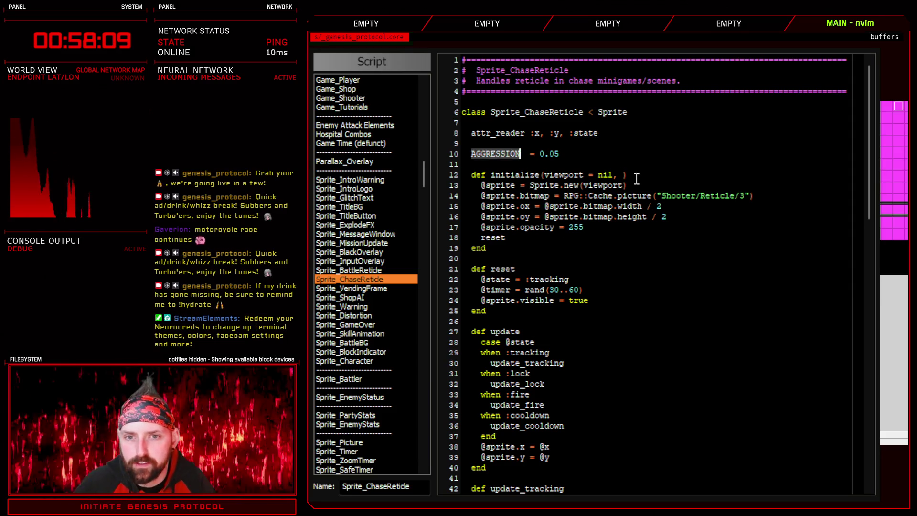
click(569, 154)
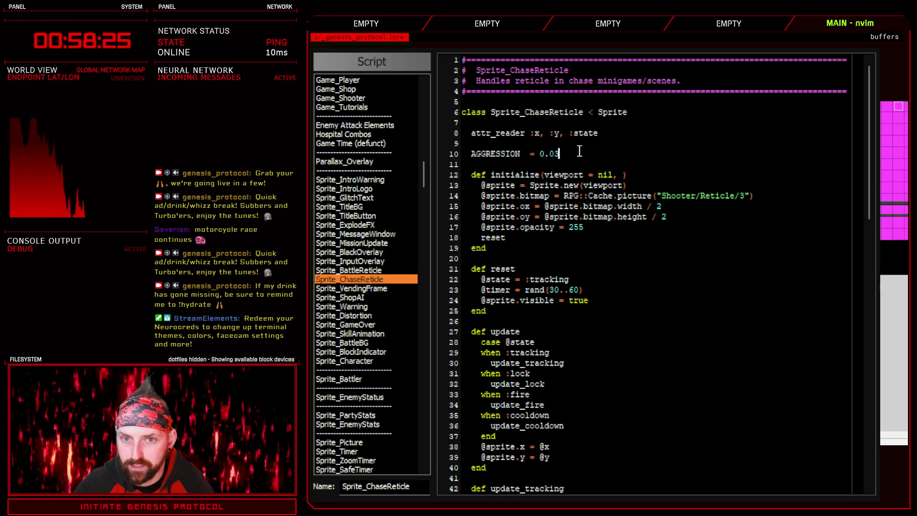
click(617, 175)
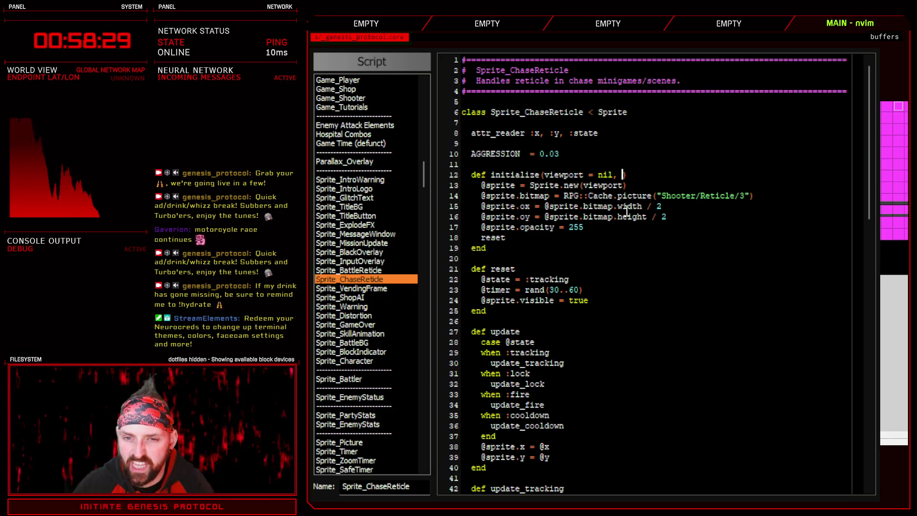
key(BackSpace)
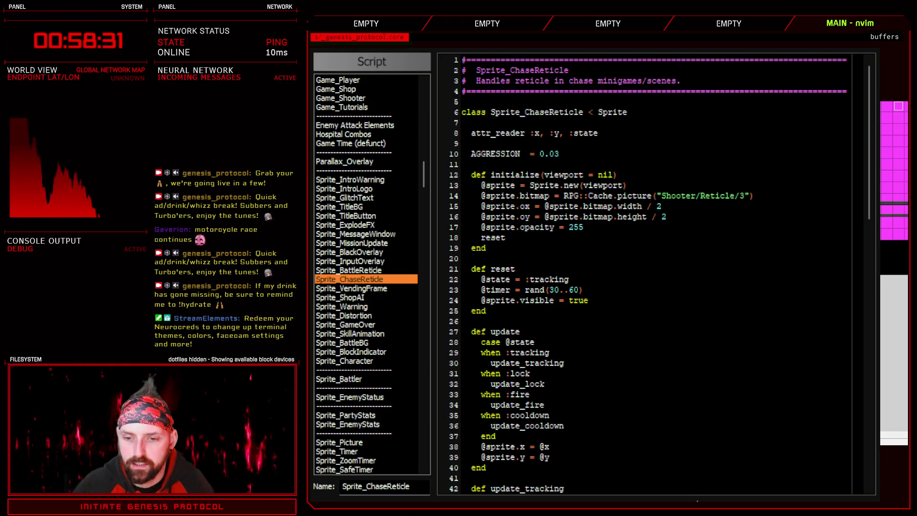
click(697, 500)
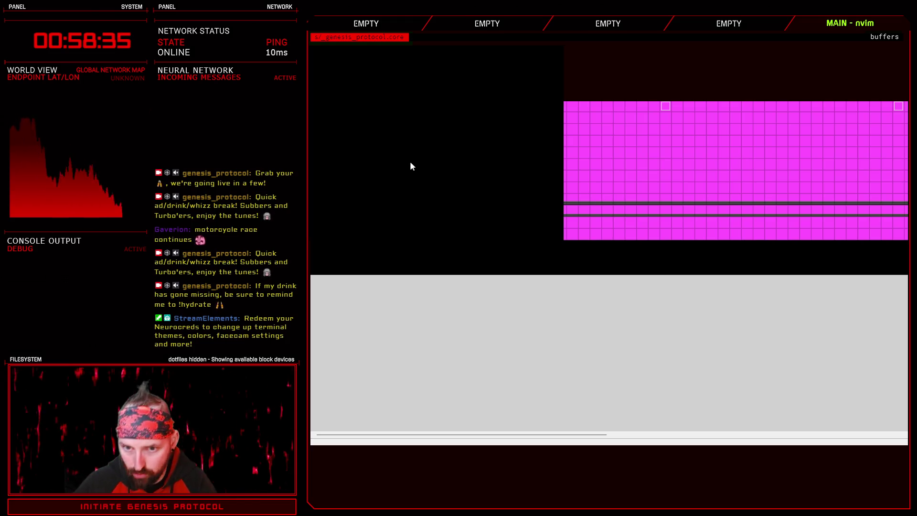
Play Motorcycle Chase steering down, up, then down past the crate, and pause to quit
key(Return)
key(Return)
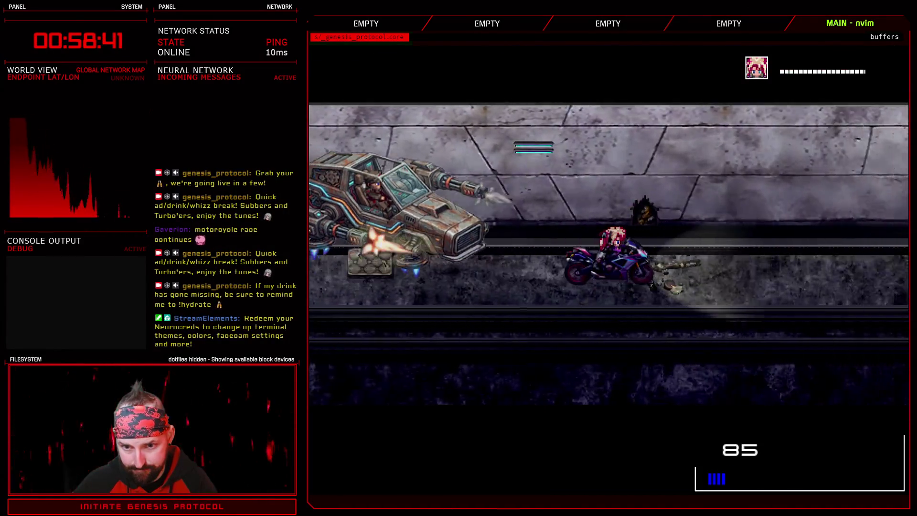
key(Down)
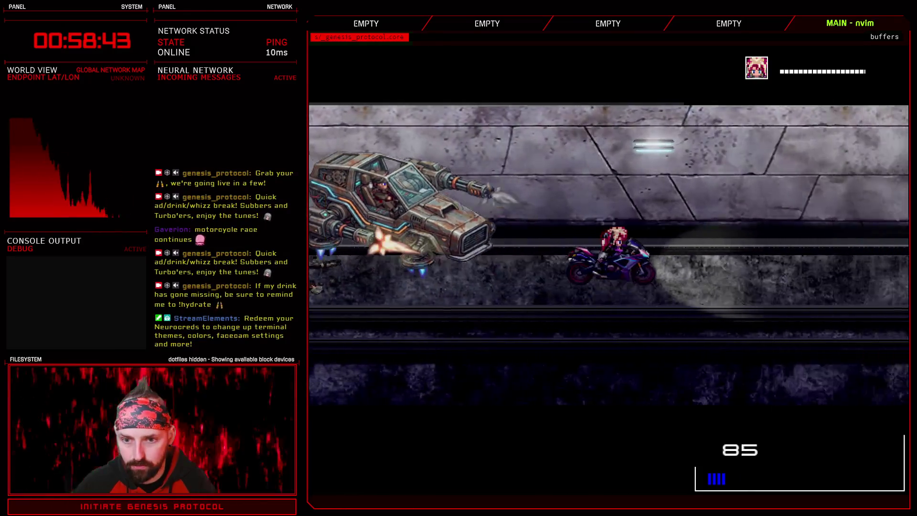
key(Up)
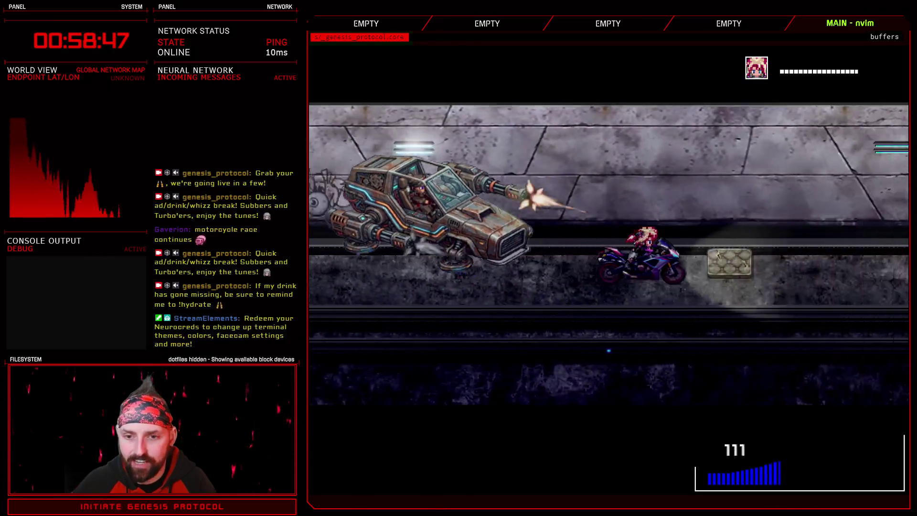
key(Down)
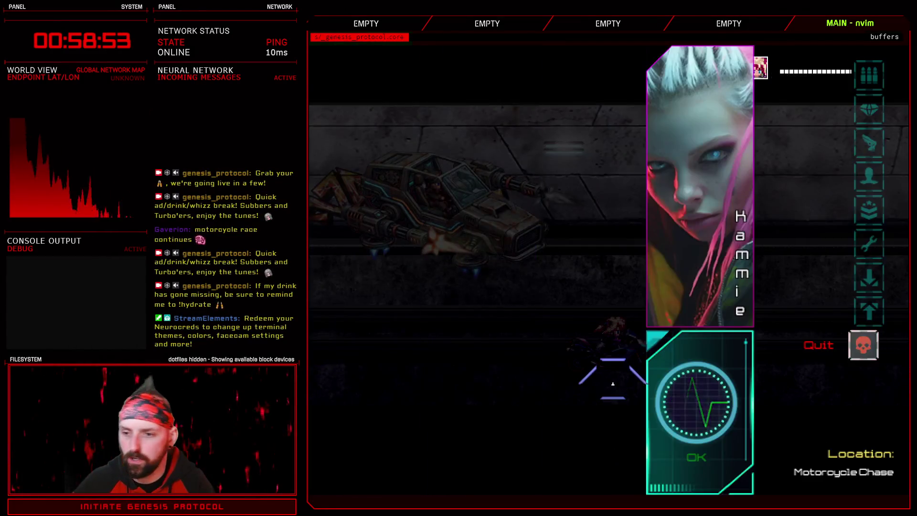
key(Return)
key(Return)
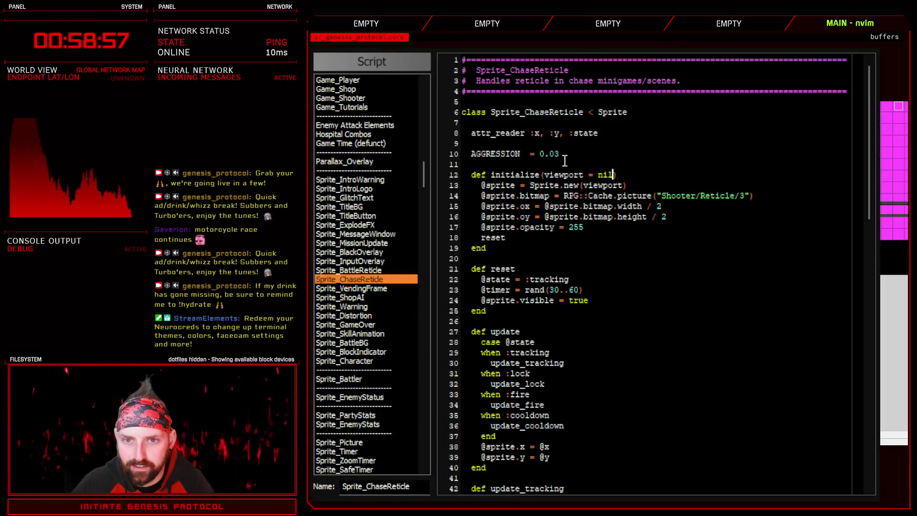
Switch AGGRESSION's value to 0.05 and back to 0.03
key(BackSpace)
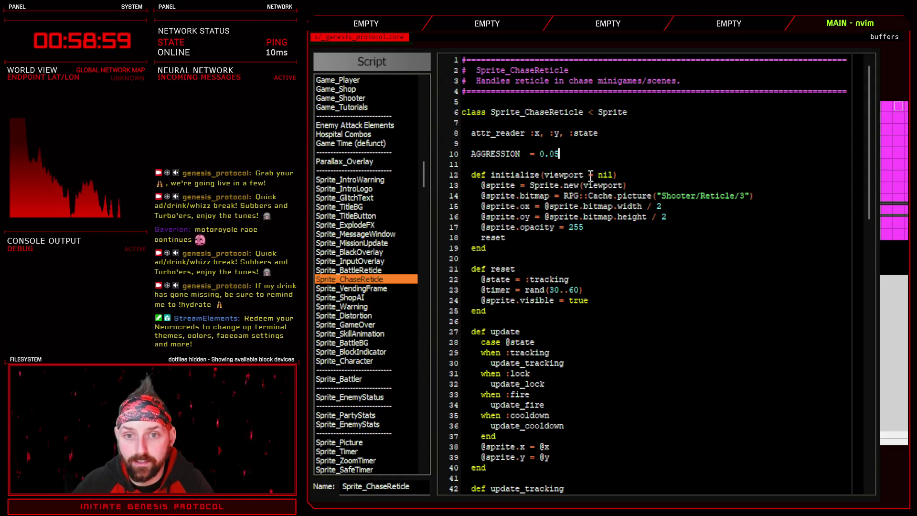
click(606, 154)
key(BackSpace)
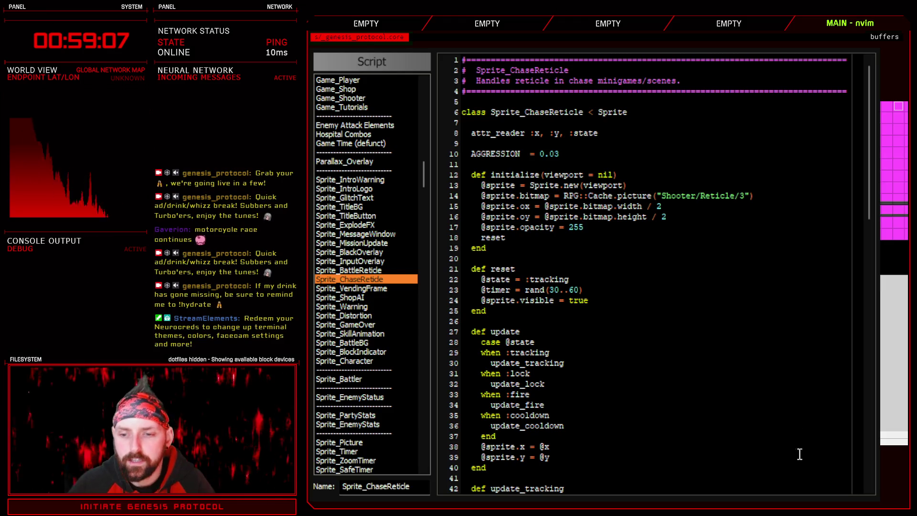
click(614, 175)
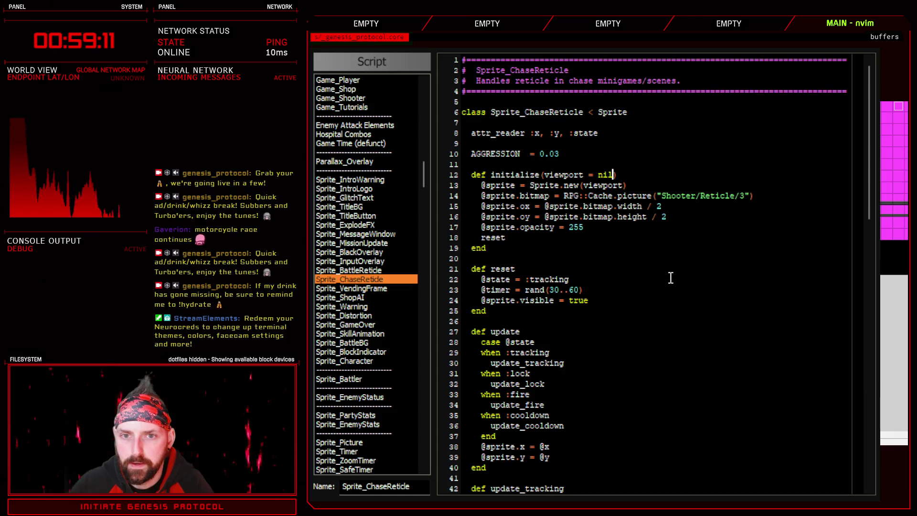
Scroll through update_fire to the 100 damage line, then return to initialize's parameter list
scroll(652, 327, down, 16)
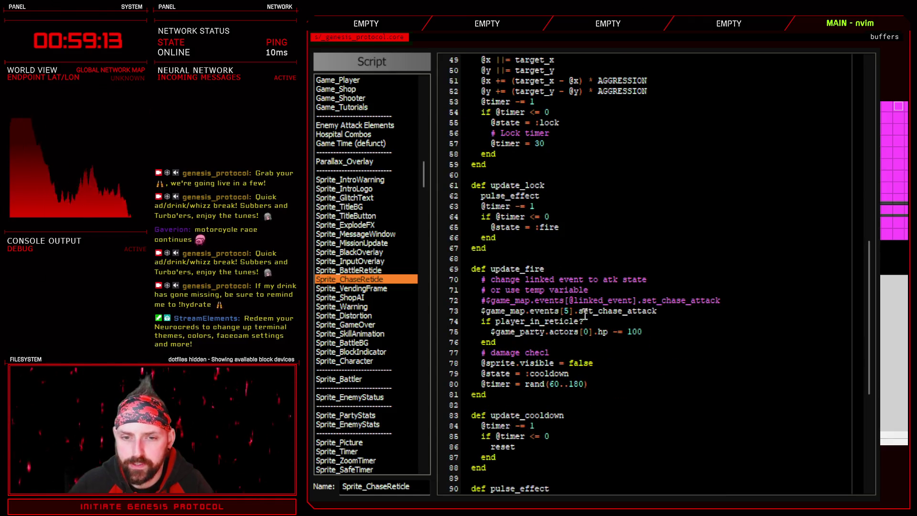
scroll(611, 354, up, 16)
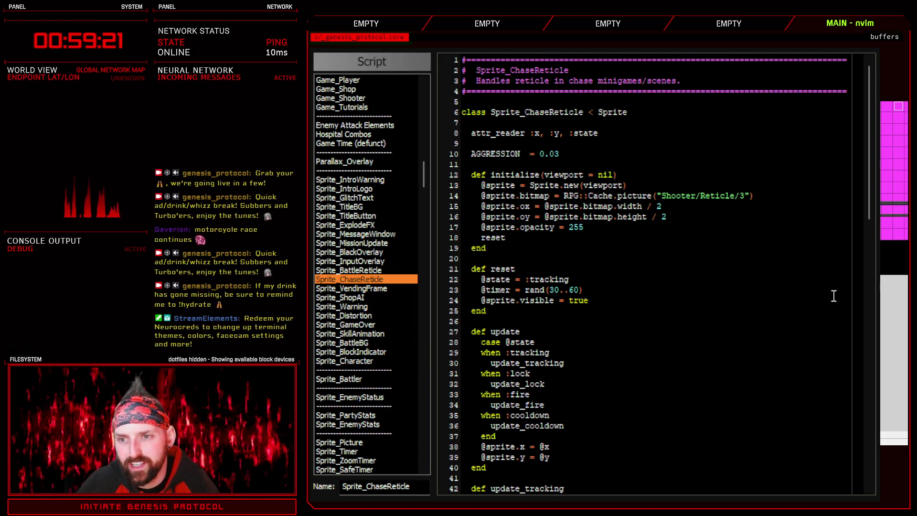
scroll(853, 381, down, 15)
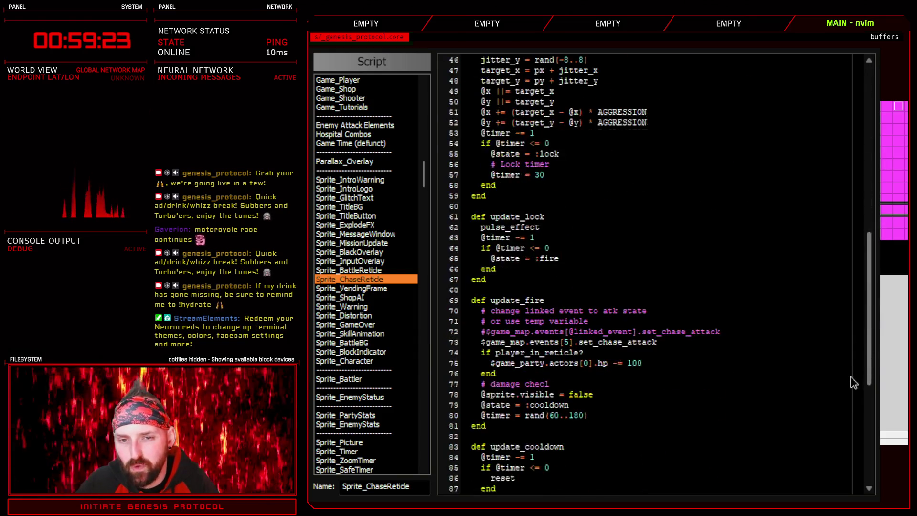
scroll(854, 383, down, 2)
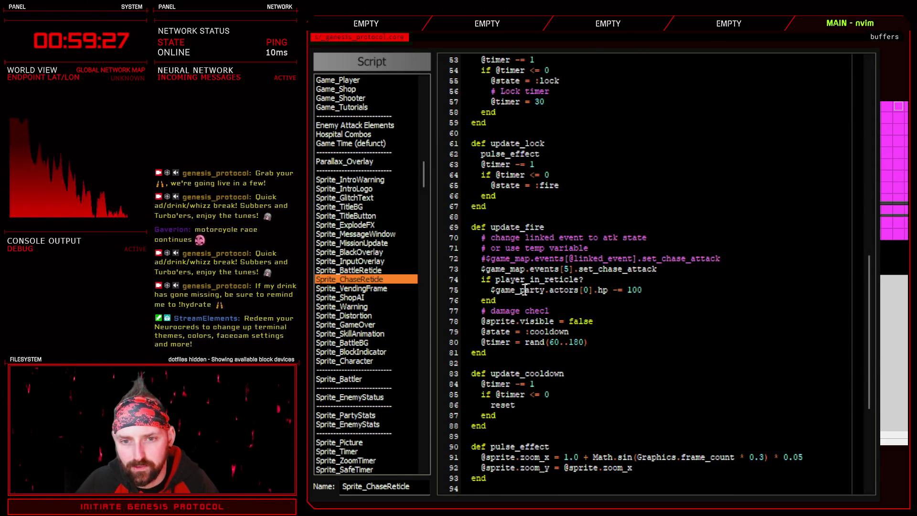
drag(524, 290, 643, 289)
click(663, 290)
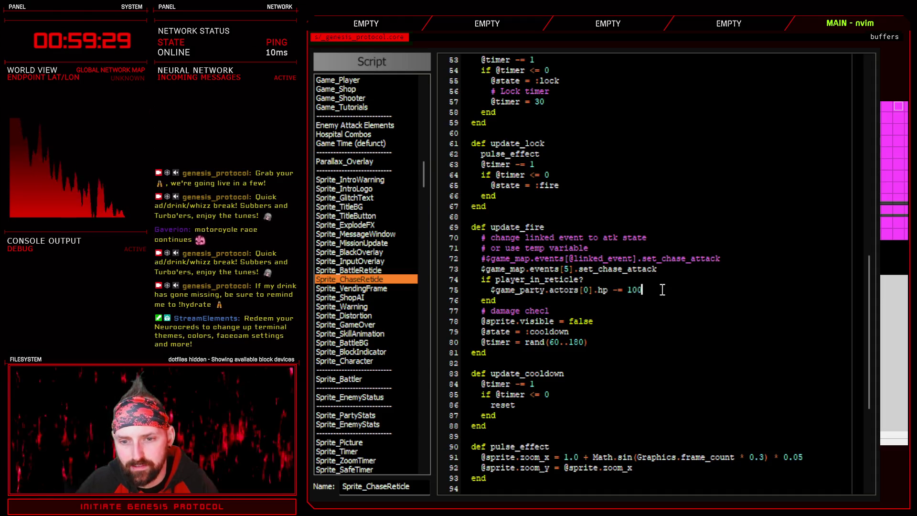
scroll(667, 311, up, 15)
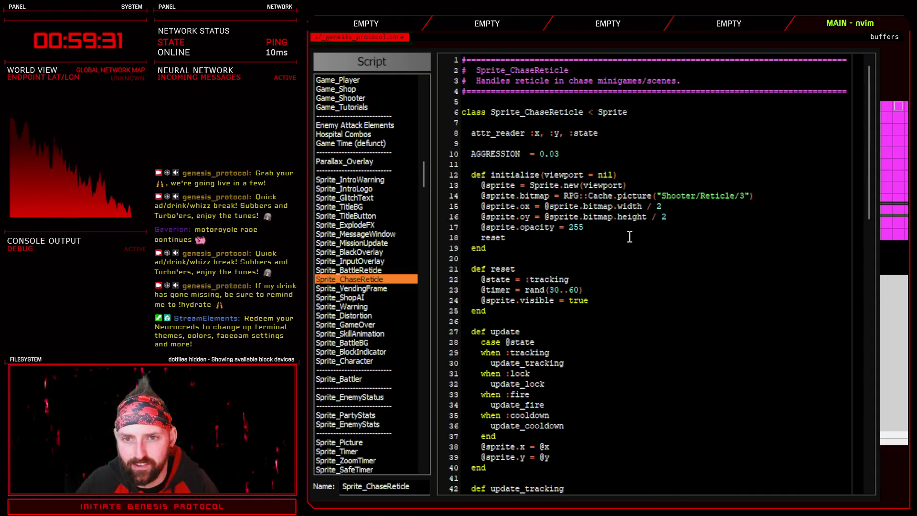
click(617, 175)
text(, chas)
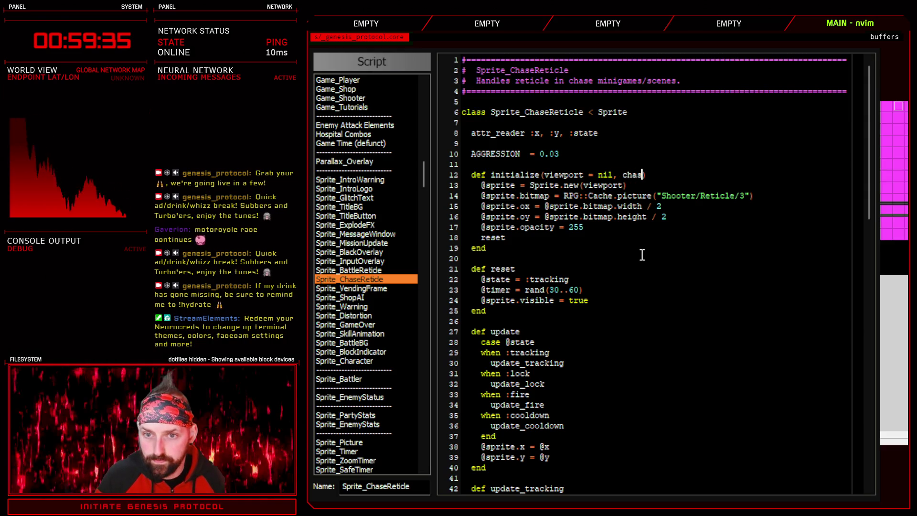
text(e_event)
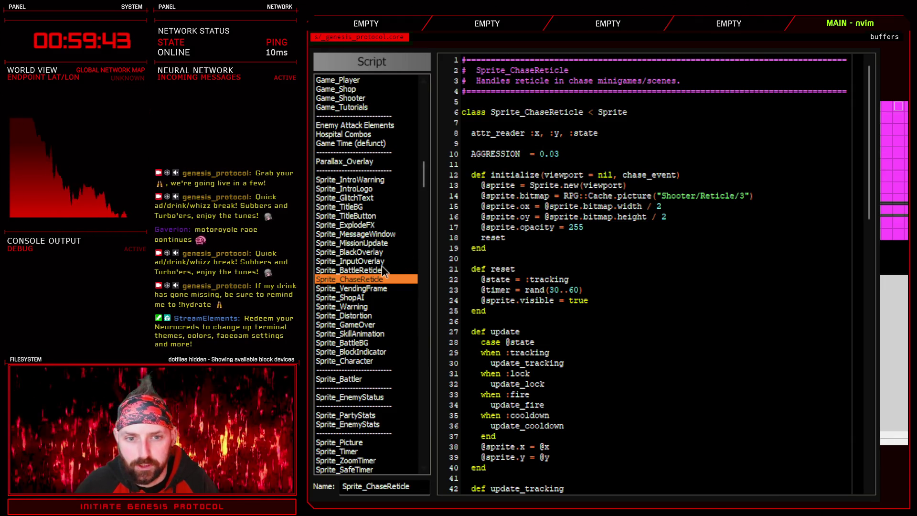
double_click(546, 114)
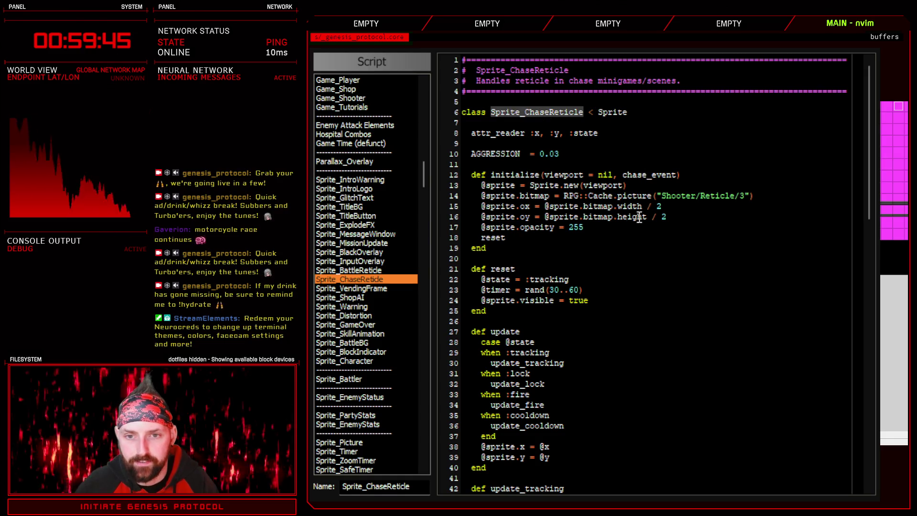
click(603, 231)
key(Return)
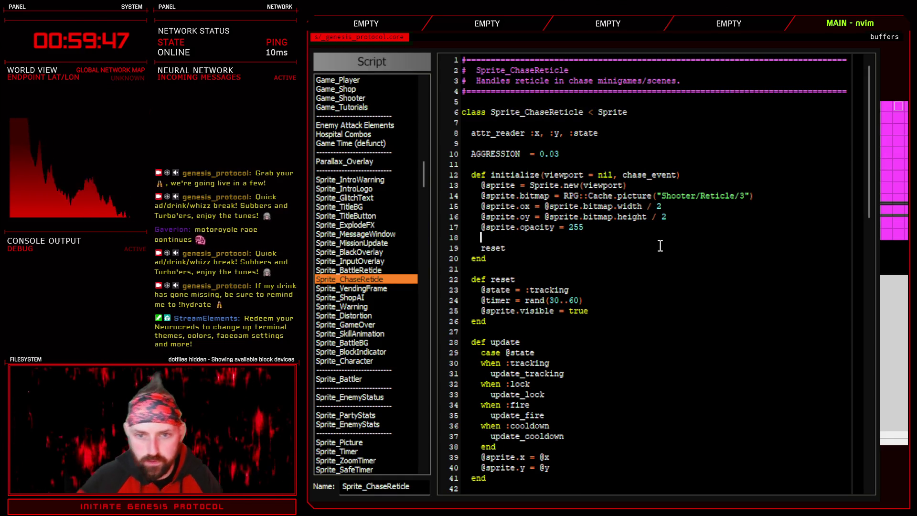
text(chase_e)
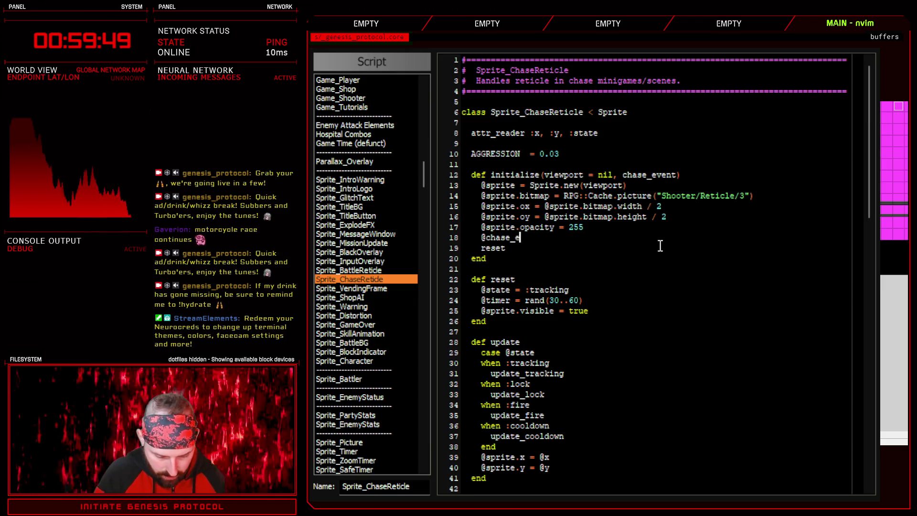
text(vent)
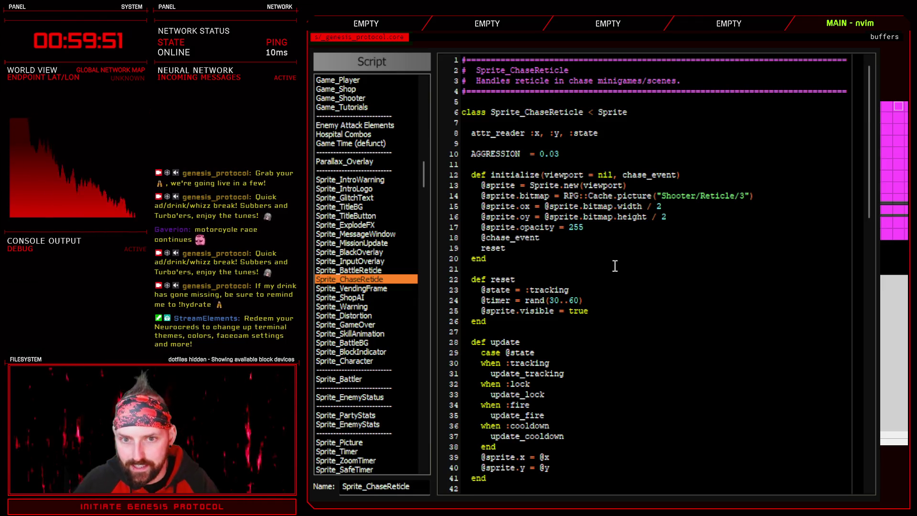
text(_id )
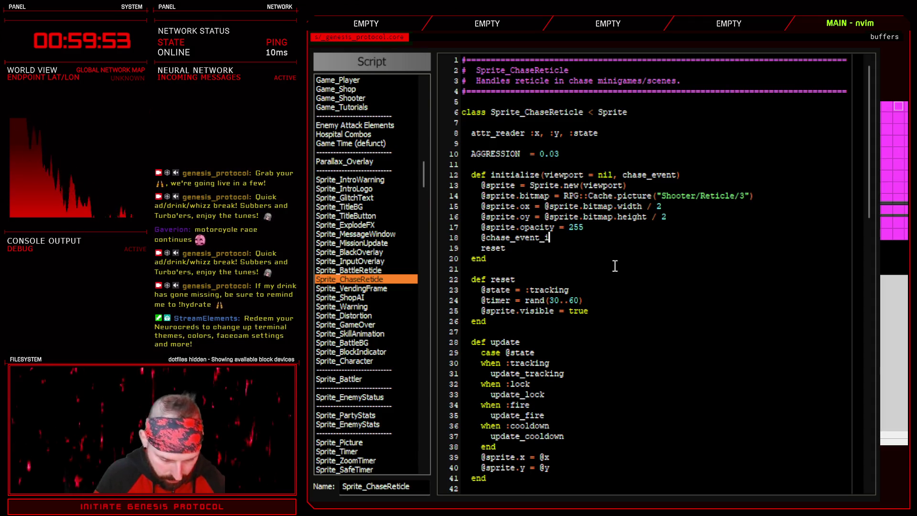
text(= chase)
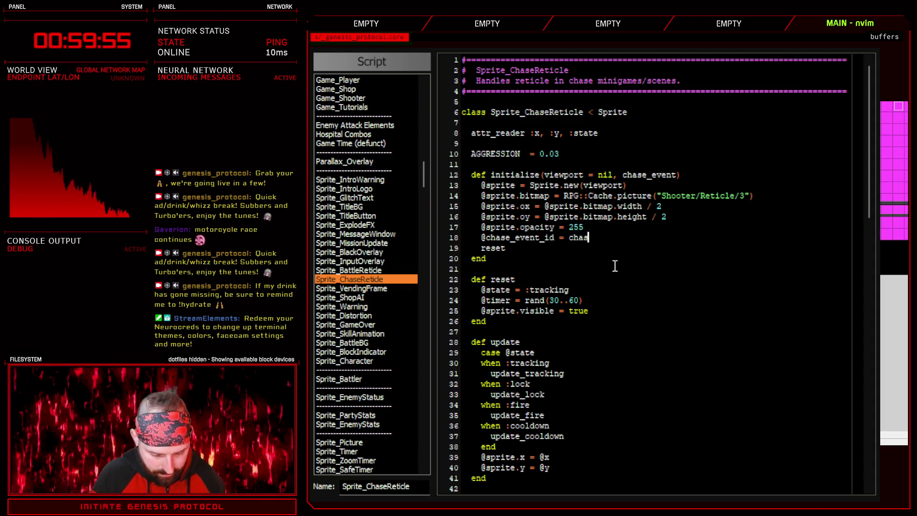
text(_event_id)
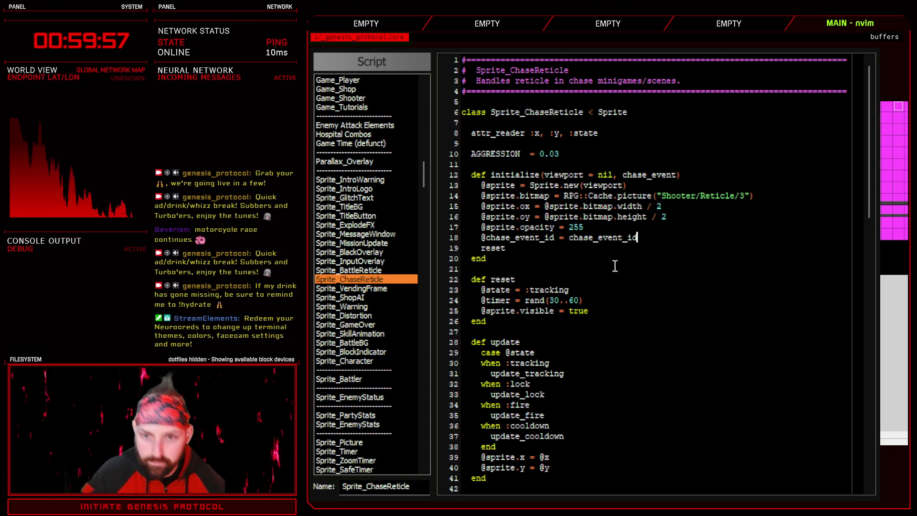
click(677, 174)
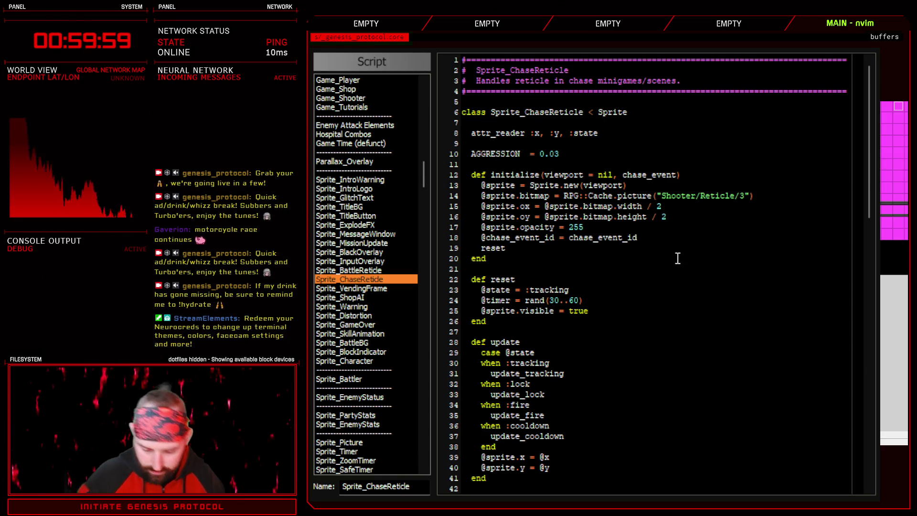
text(_id)
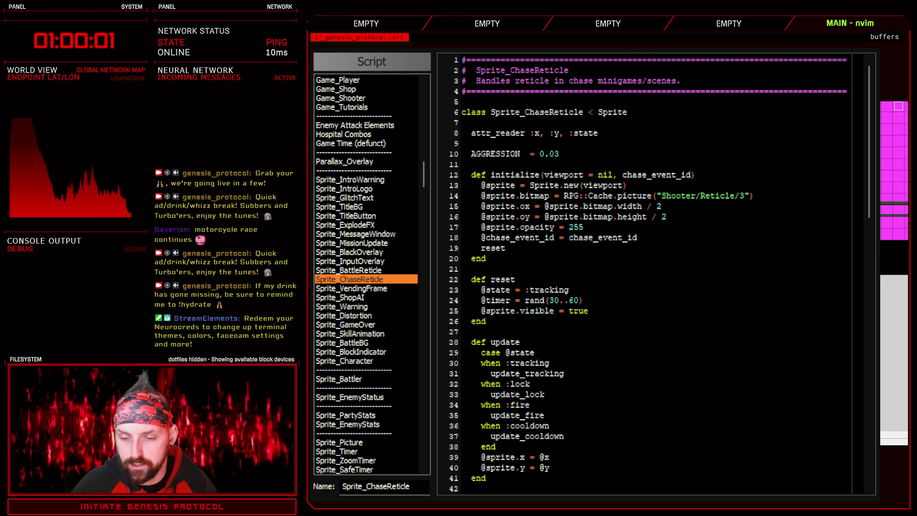
double_click(518, 238)
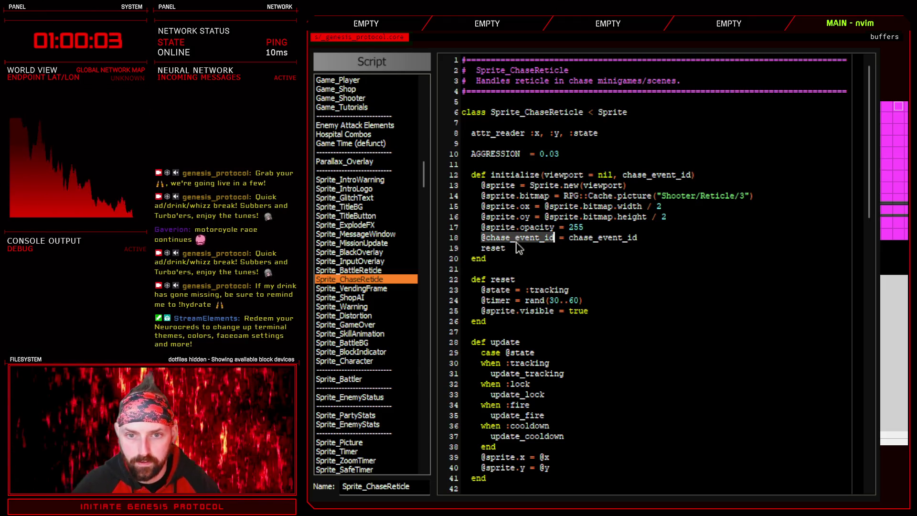
scroll(553, 344, down, 14)
scroll(552, 344, down, 8)
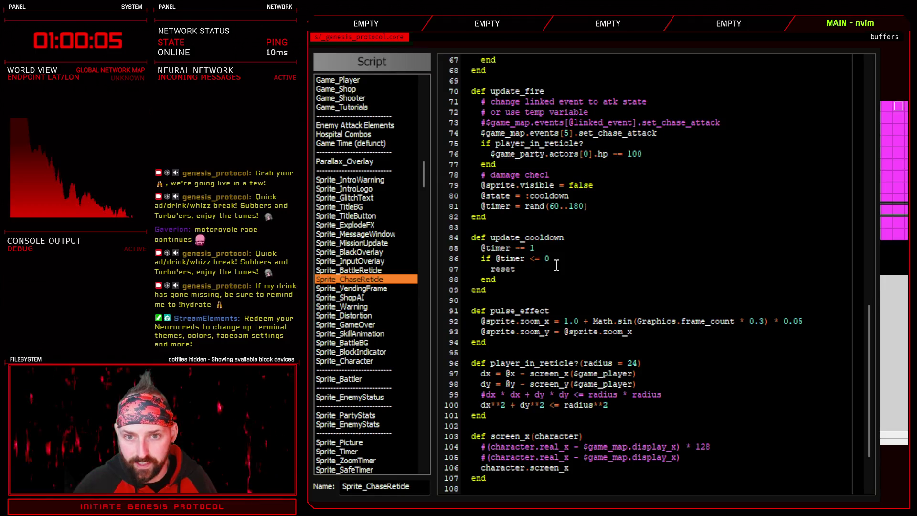
scroll(557, 268, up, 5)
double_click(570, 258)
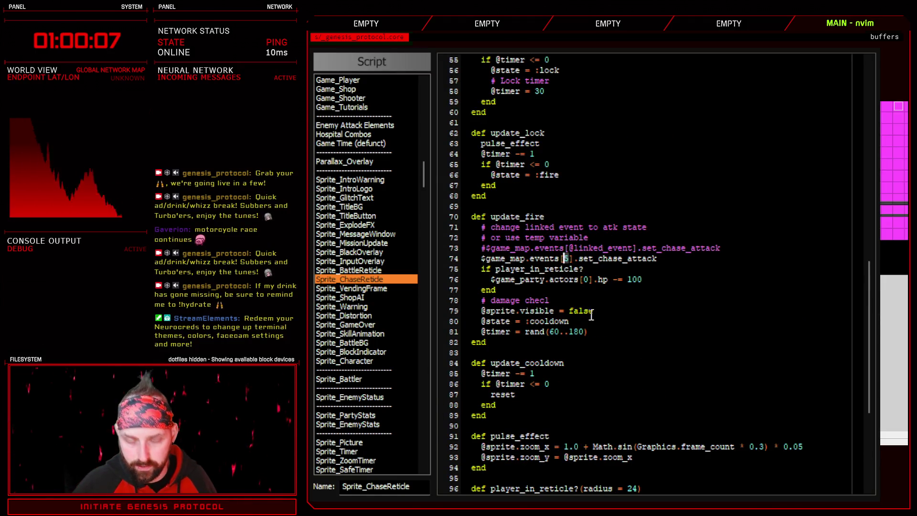
key(p)
Delete the commented linked_event line, the temp-variable comment and the damage-check comment
click(455, 248)
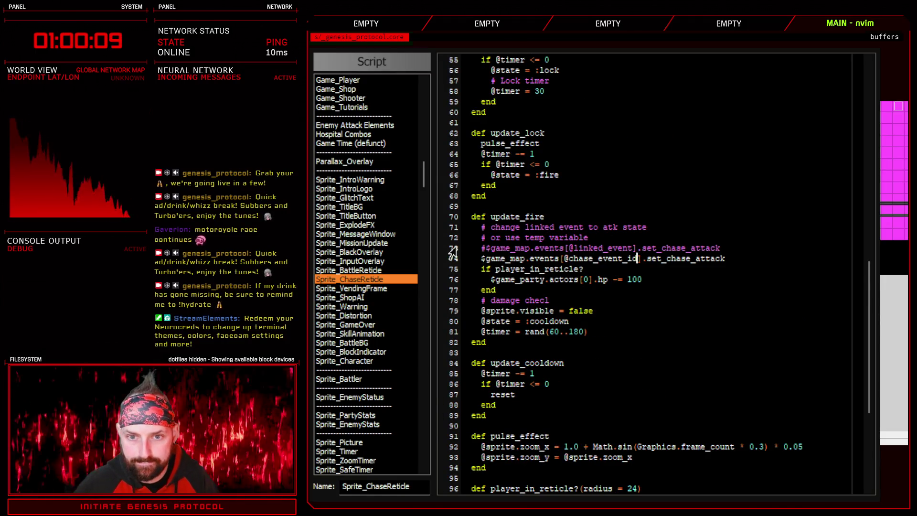
key(V)
key(d)
click(465, 238)
key(V)
key(d)
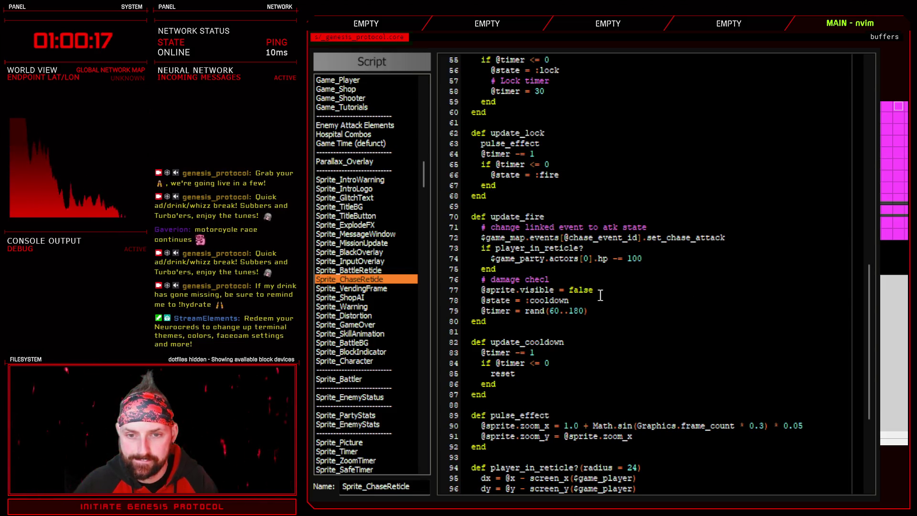
drag(559, 279, 417, 281)
key(d)
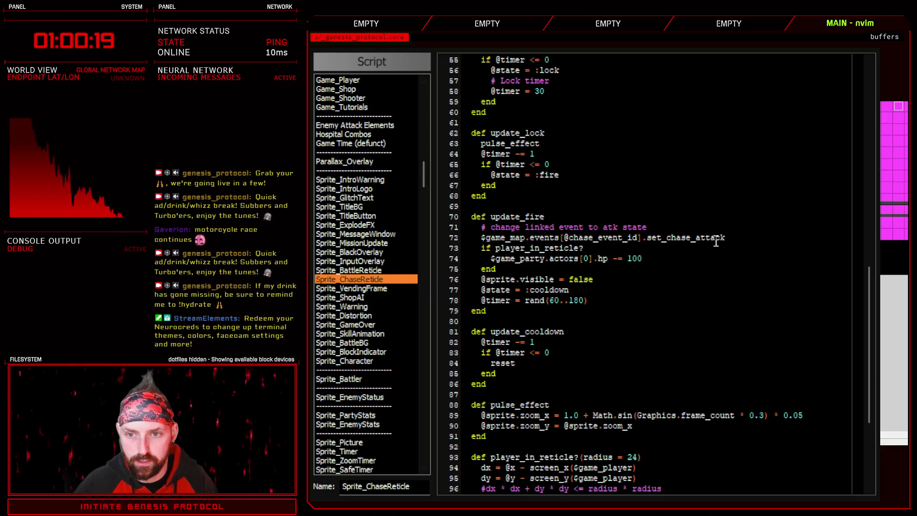
Add a new line below set_chase_attack beginning with 'damage'
click(734, 237)
key(o)
text(damage)
Search all scripts for the Sprite_ChaseReticle class name
scroll(839, 243, up, 14)
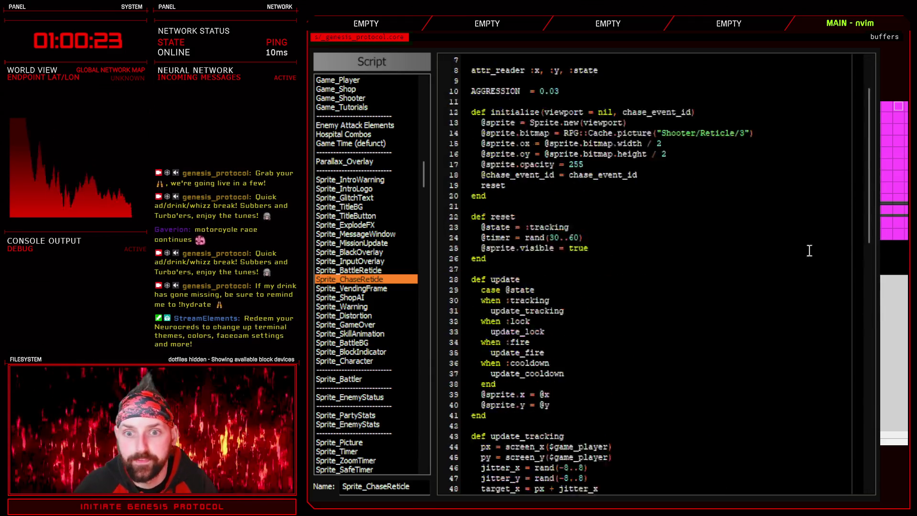
scroll(839, 244, up, 4)
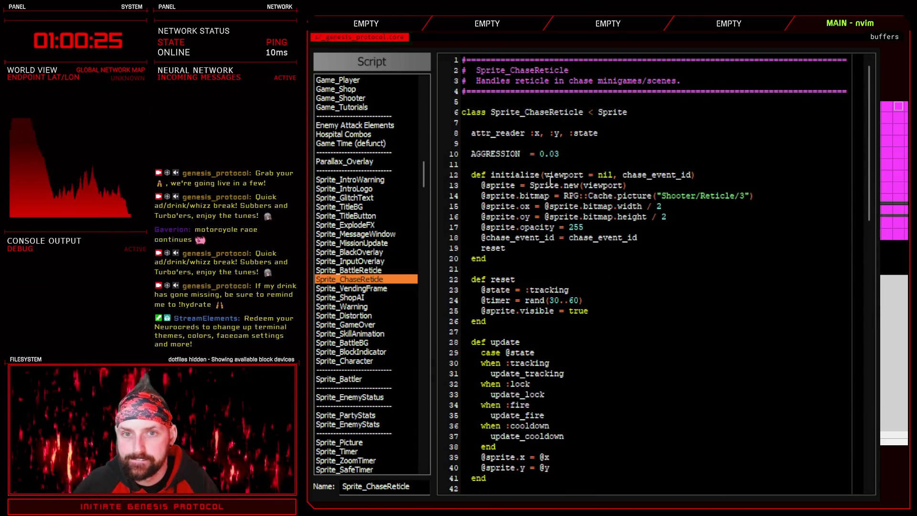
double_click(527, 117)
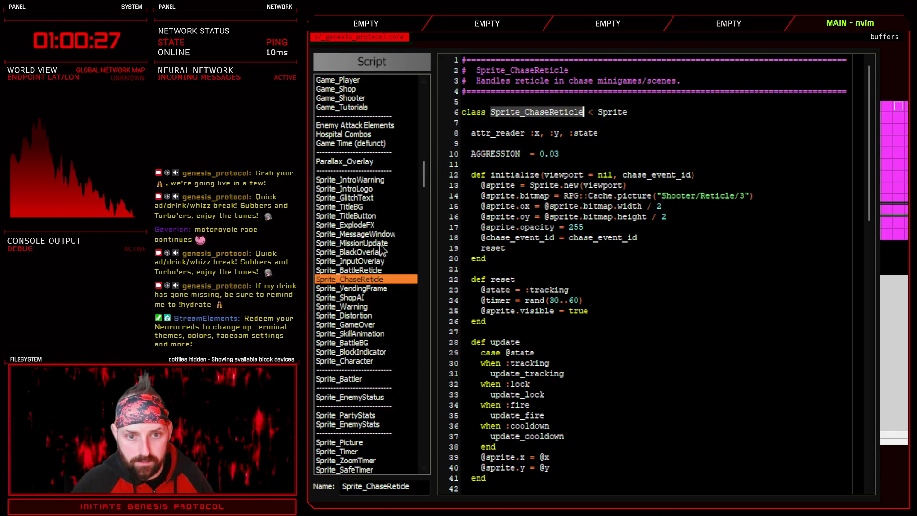
click(385, 280)
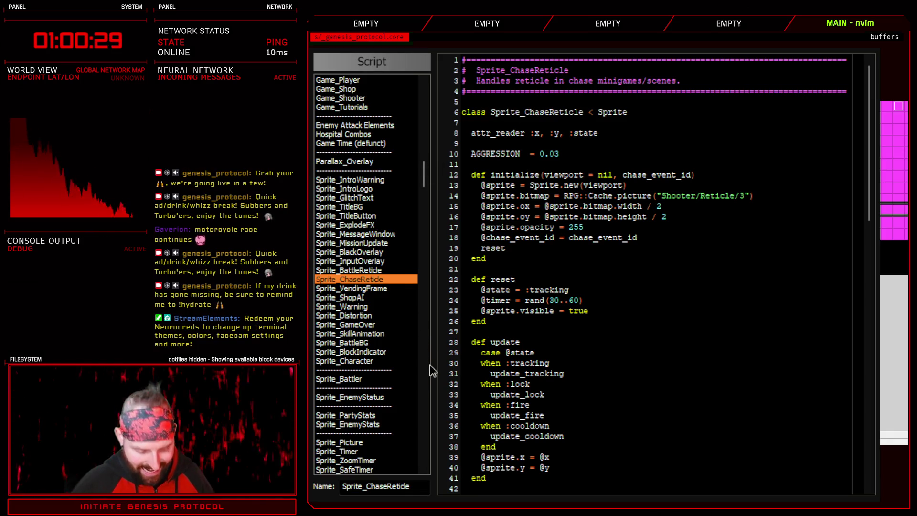
key(ctrl+shift+f)
key(Return)
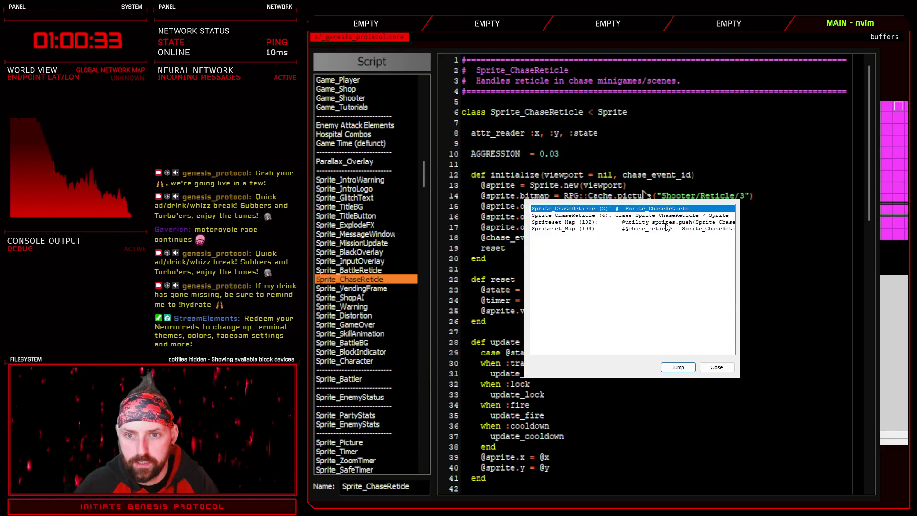
key(Down)
key(Down)
key(Return)
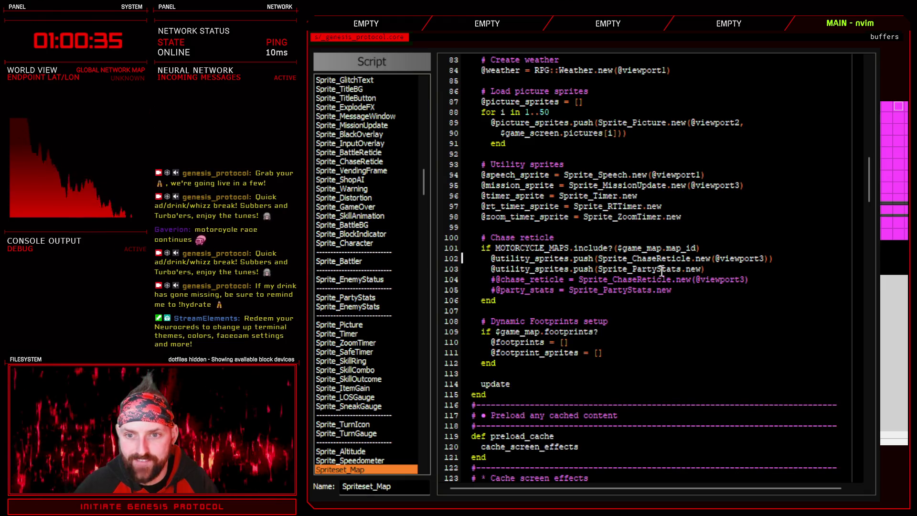
click(765, 258)
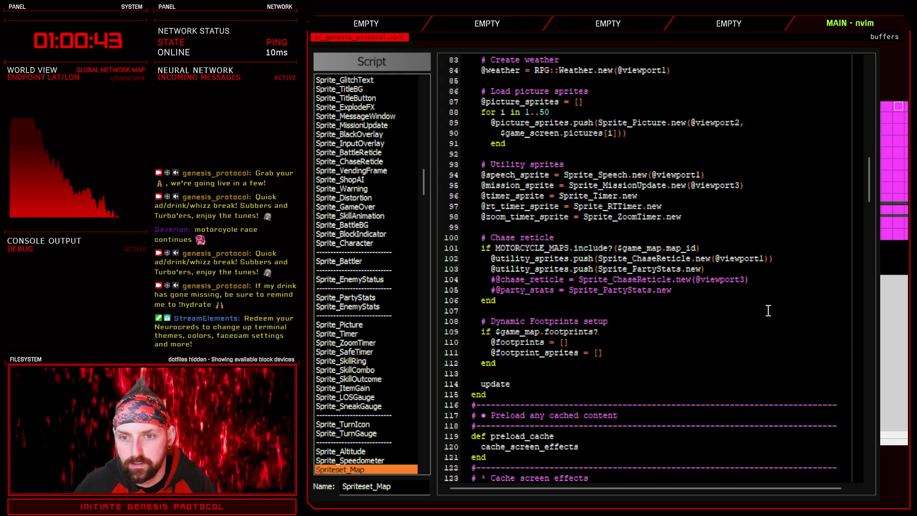
text(,)
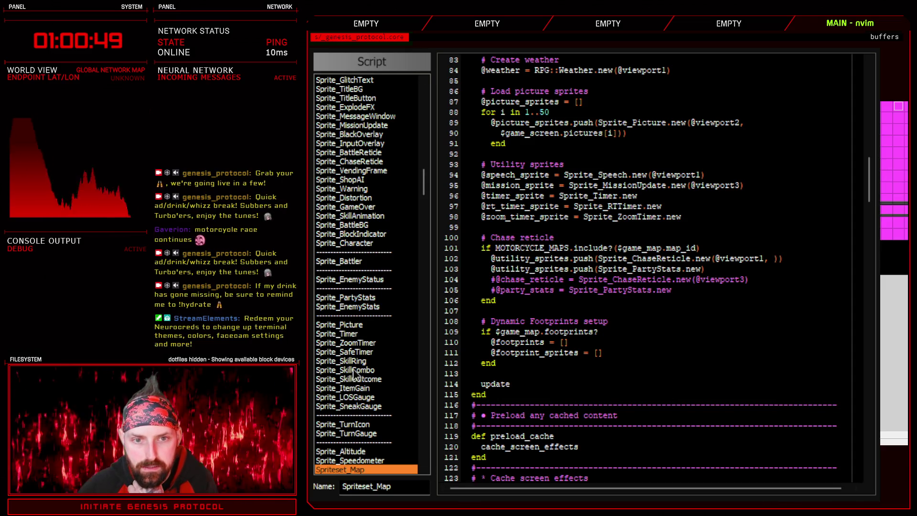
scroll(356, 375, down, 8)
scroll(368, 334, up, 15)
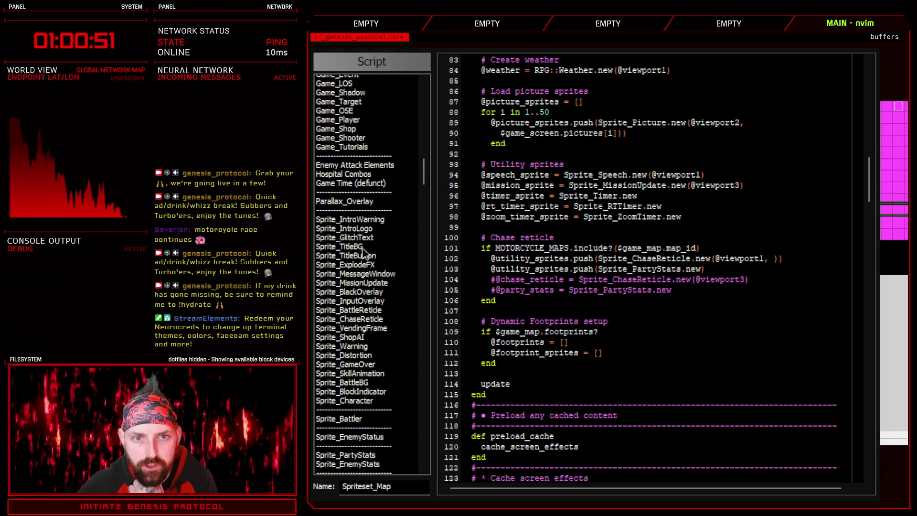
In Game_Map's event setup loop, insert a blank line below the 'end' on line 148
click(350, 135)
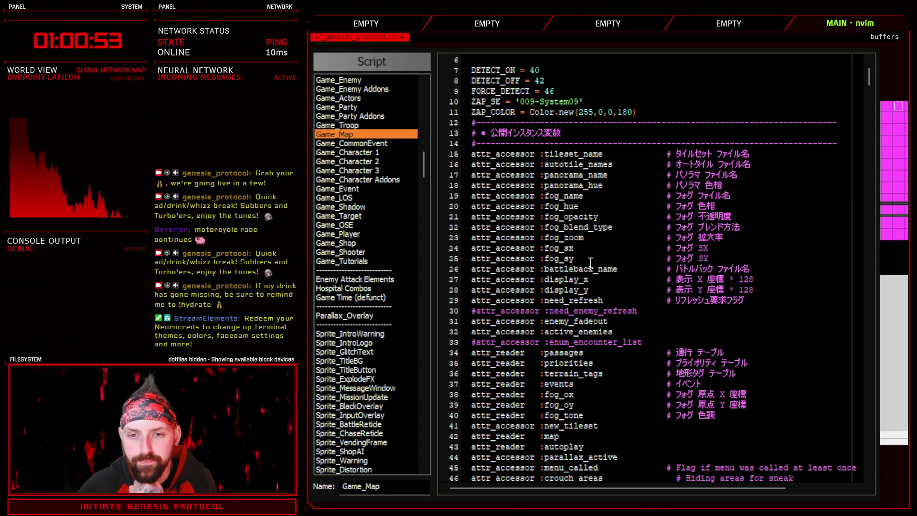
scroll(676, 328, down, 10)
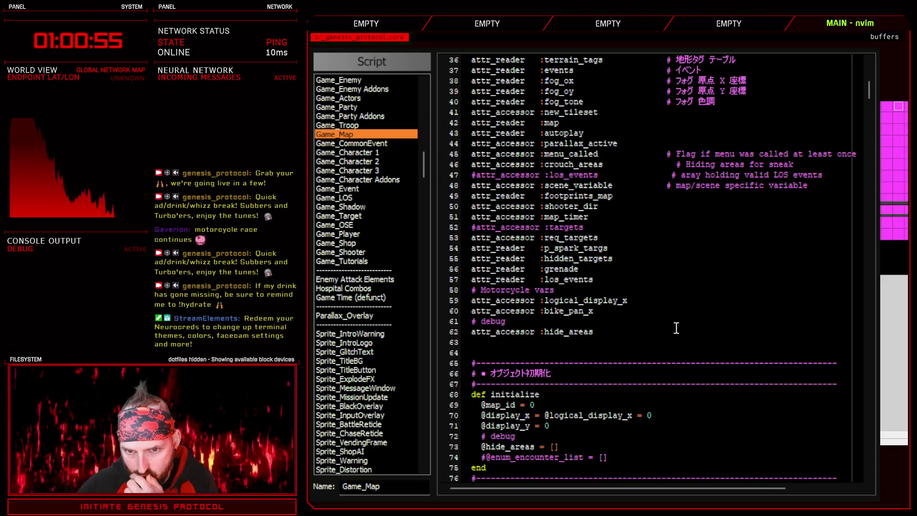
scroll(676, 327, down, 18)
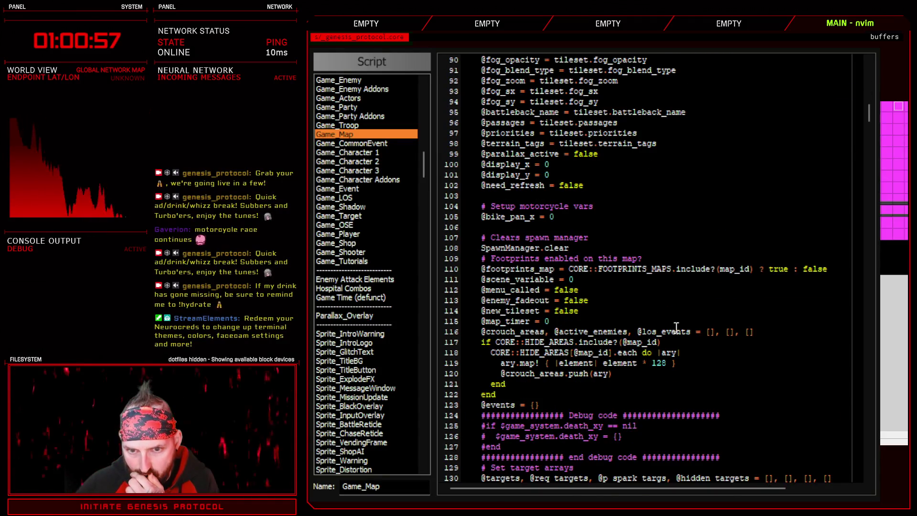
scroll(677, 328, down, 8)
scroll(677, 328, down, 8)
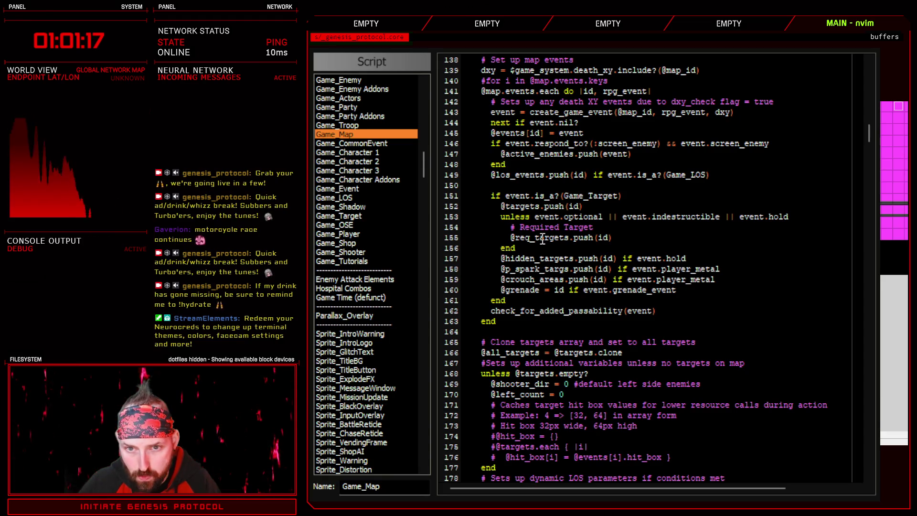
key(Return)
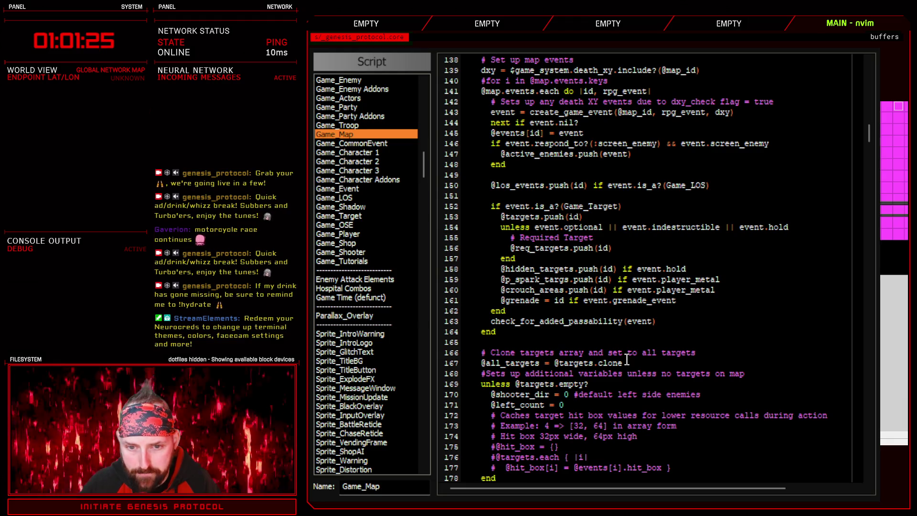
scroll(627, 359, down, 4)
scroll(627, 359, up, 6)
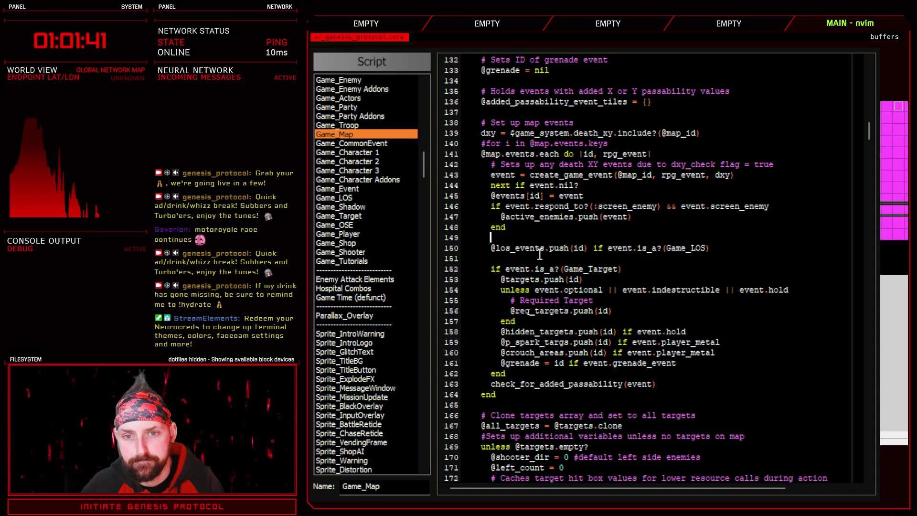
text(@chase_events.puuh)
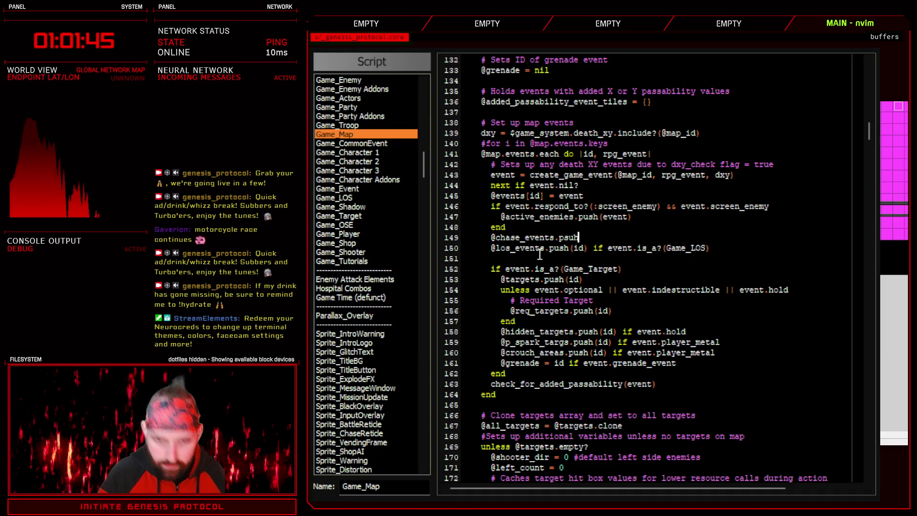
text(ush(event.id) )
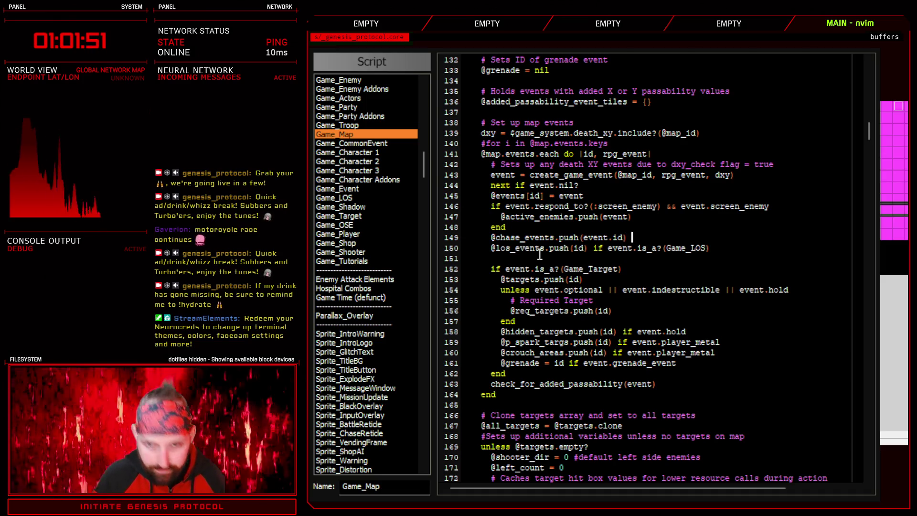
text(if )
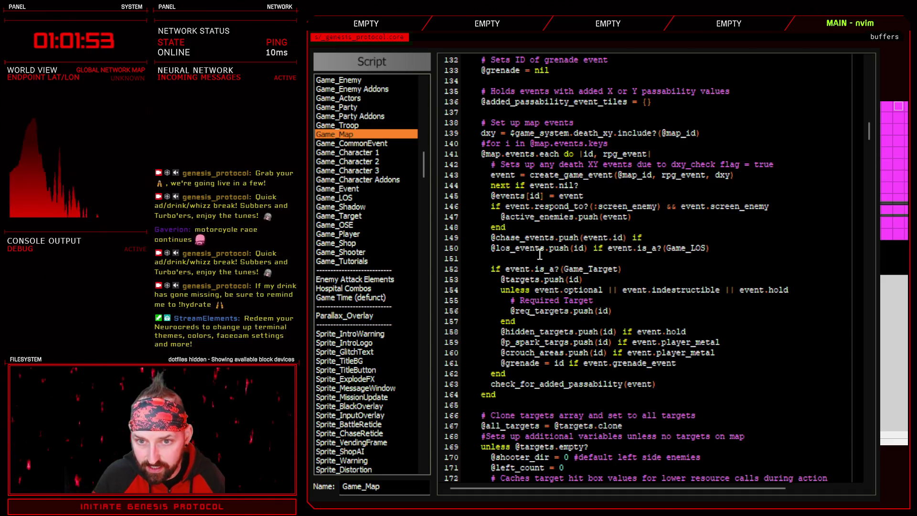
text(event)
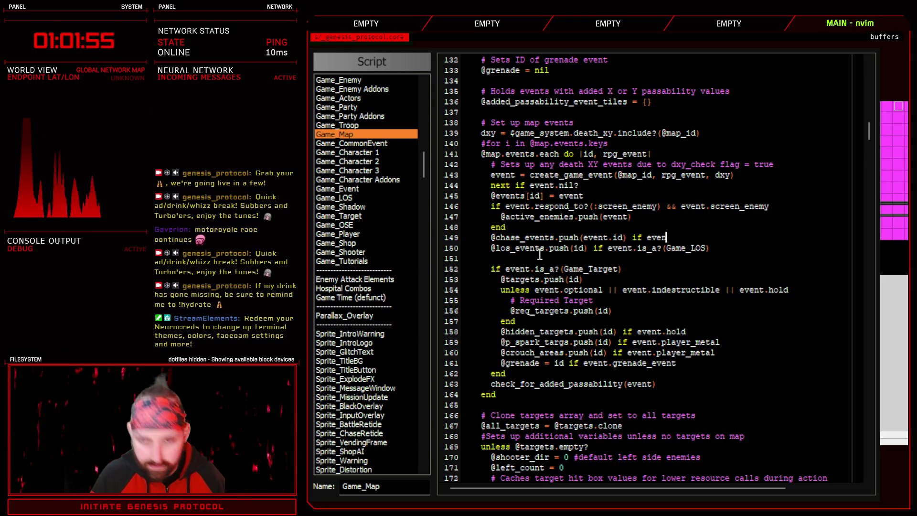
text(.)
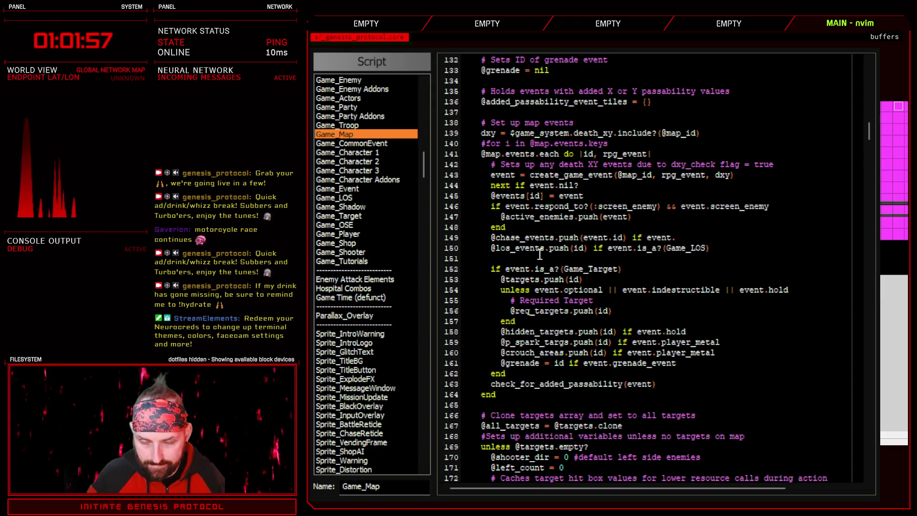
text(chase_enemy)
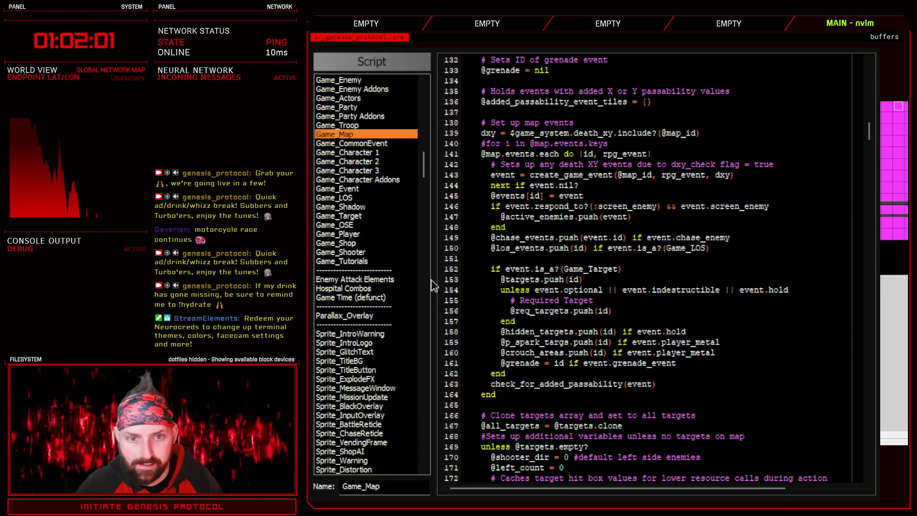
click(356, 189)
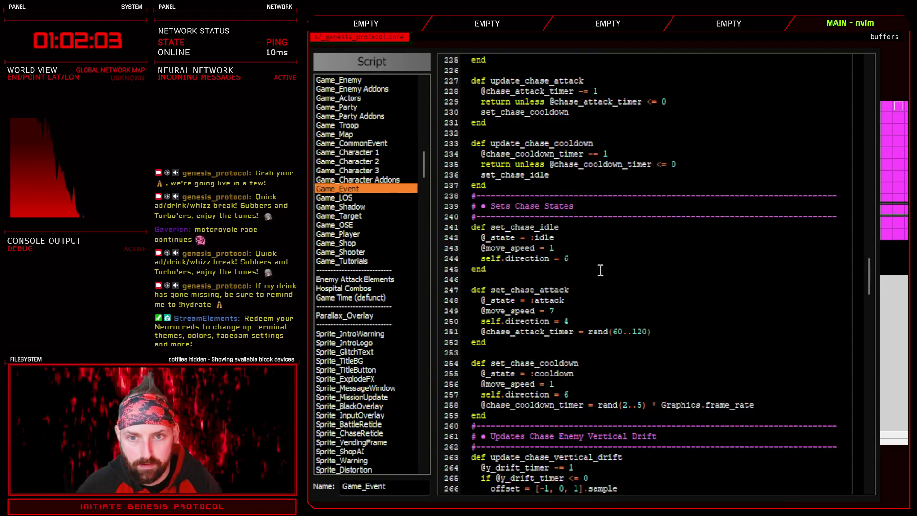
scroll(774, 273, up, 18)
scroll(633, 345, up, 20)
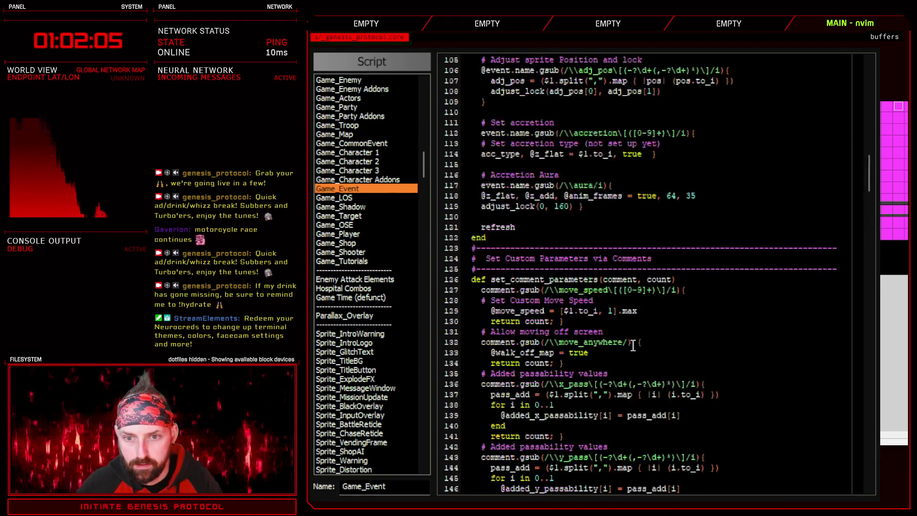
scroll(626, 341, up, 10)
scroll(583, 329, down, 10)
scroll(583, 328, up, 20)
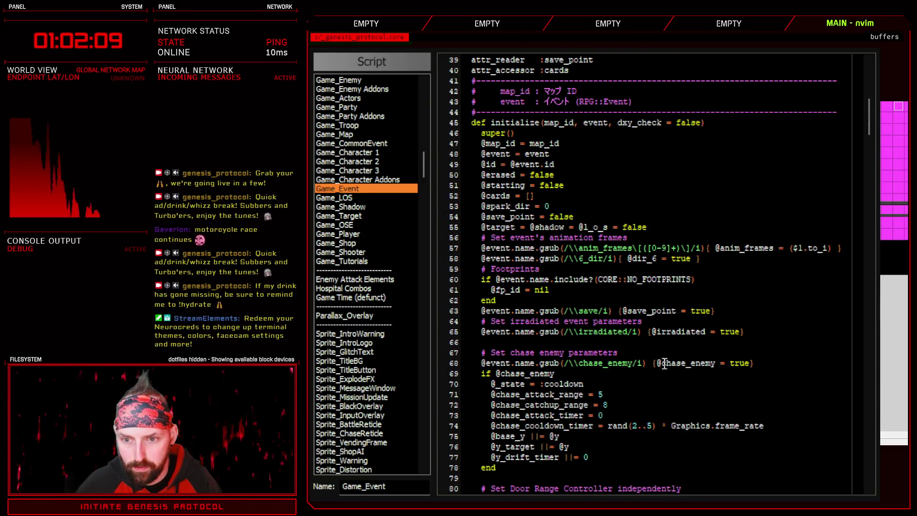
drag(658, 363, 723, 365)
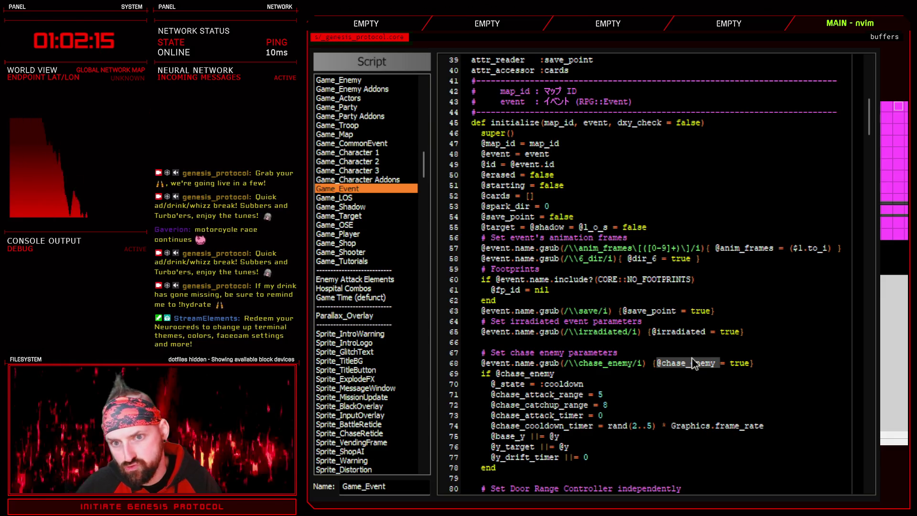
click(616, 229)
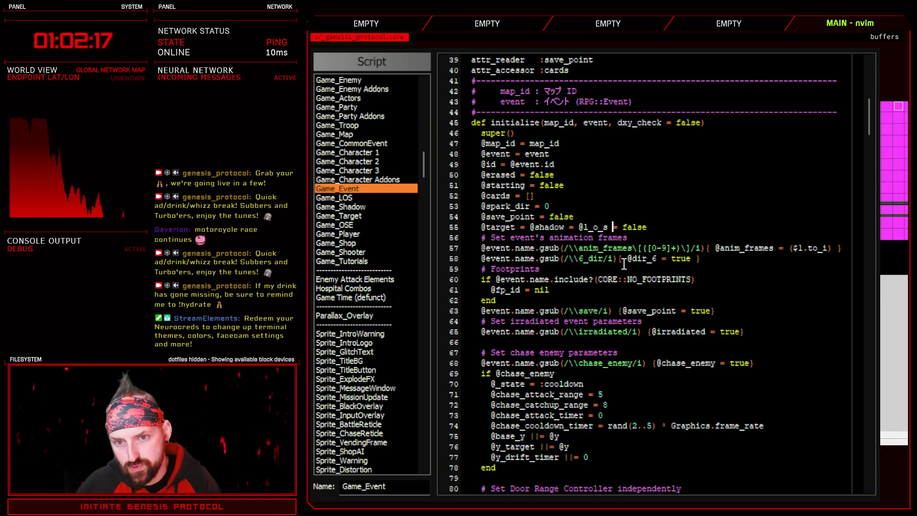
text(@chase_enemy =)
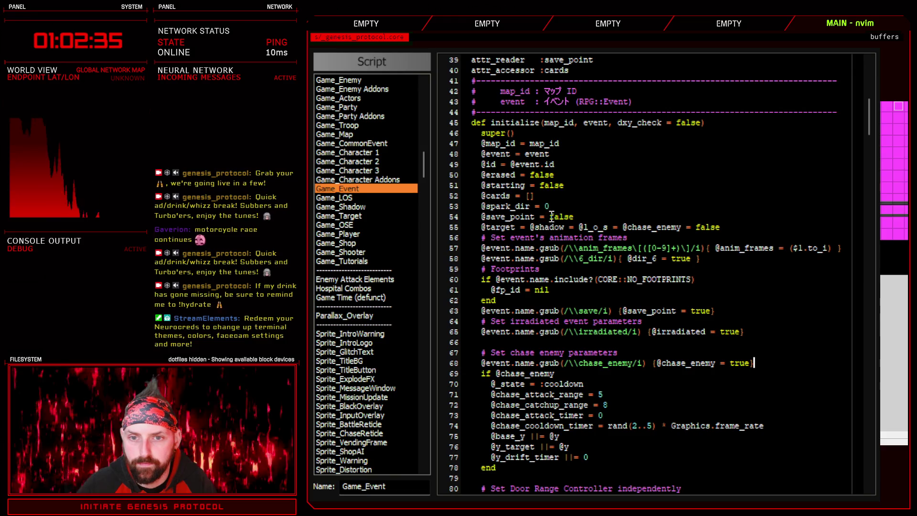
key(J)
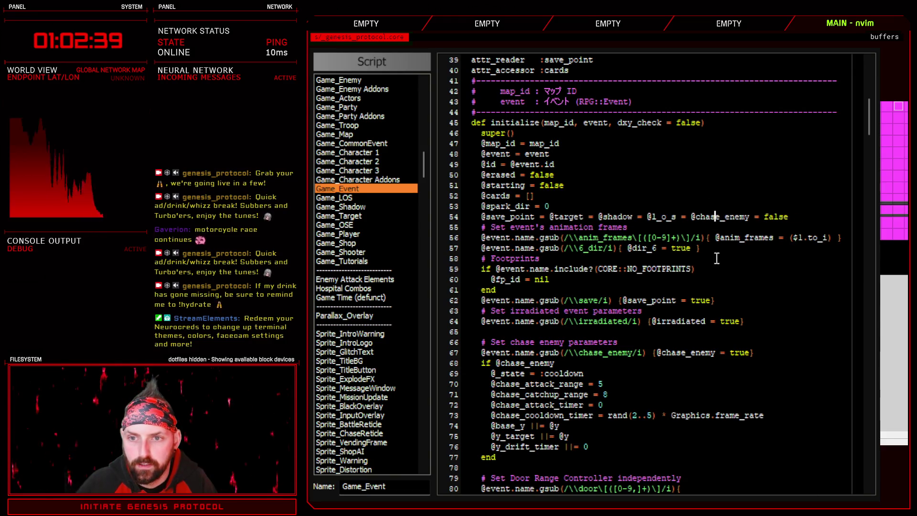
Duplicate the attr_reader :l_o_s line and change it to attr_reader :chase_enemy
scroll(715, 276, up, 6)
scroll(617, 268, up, 4)
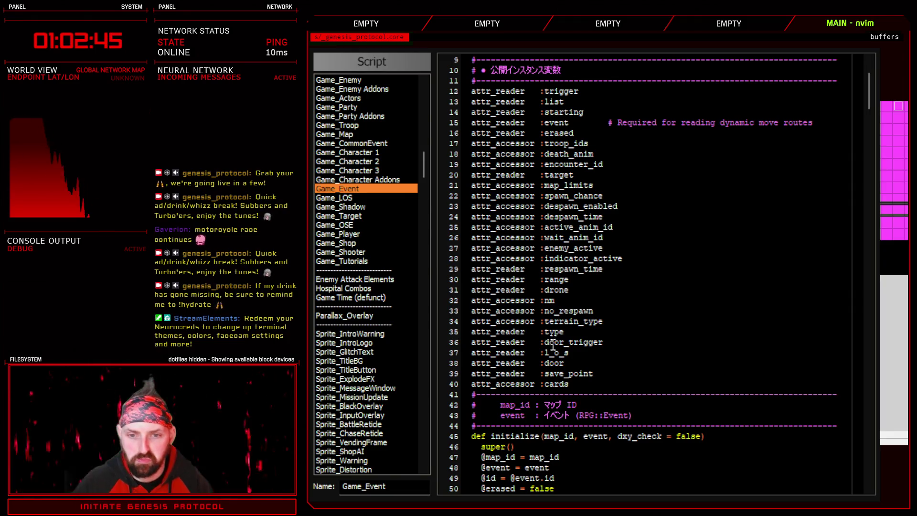
key(y)
key(y)
key(p)
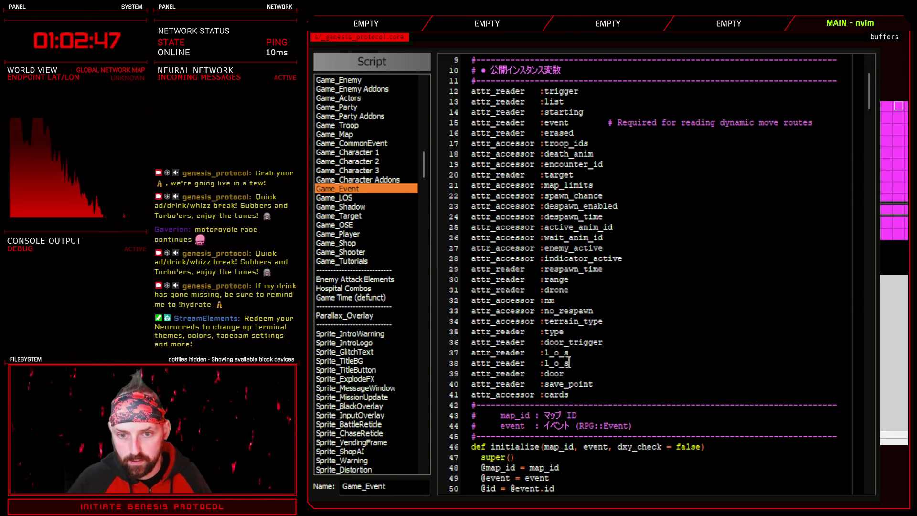
text(ciwchse_enemy)
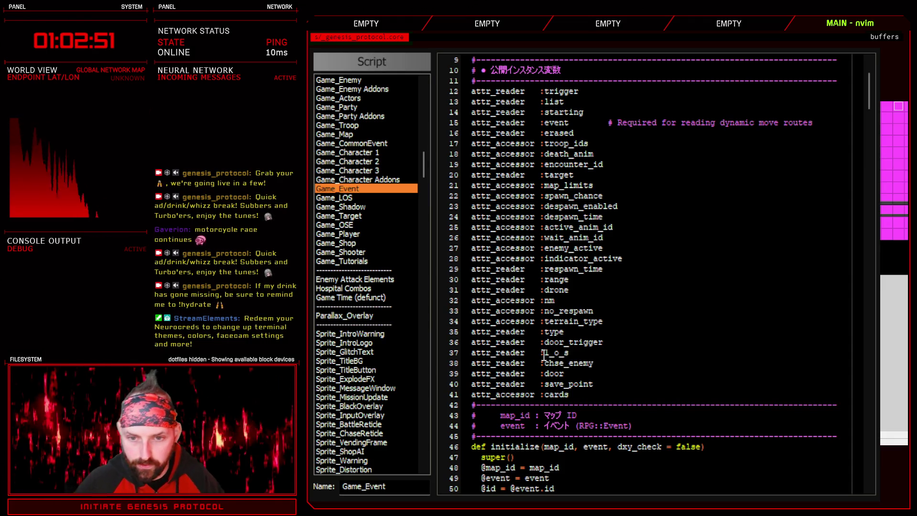
click(557, 363)
text(a)
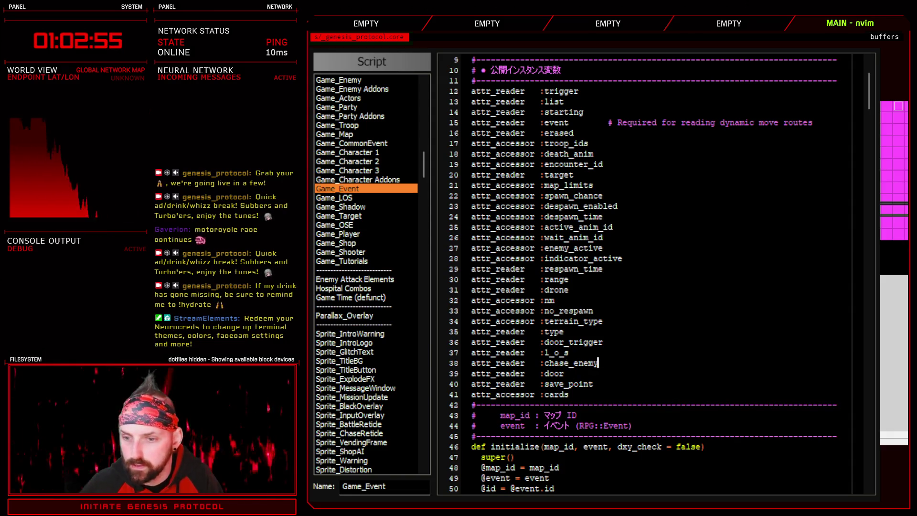
scroll(617, 368, down, 8)
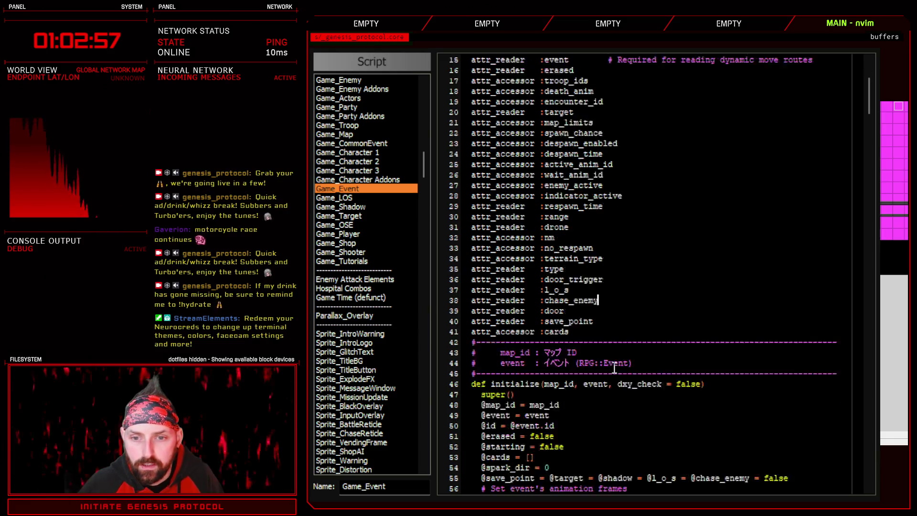
scroll(709, 308, down, 6)
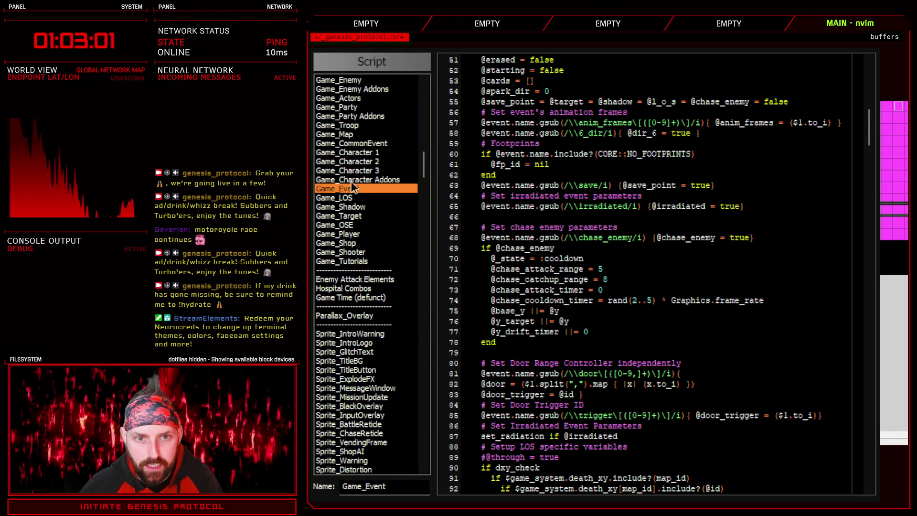
click(353, 136)
drag(530, 237, 633, 238)
click(755, 239)
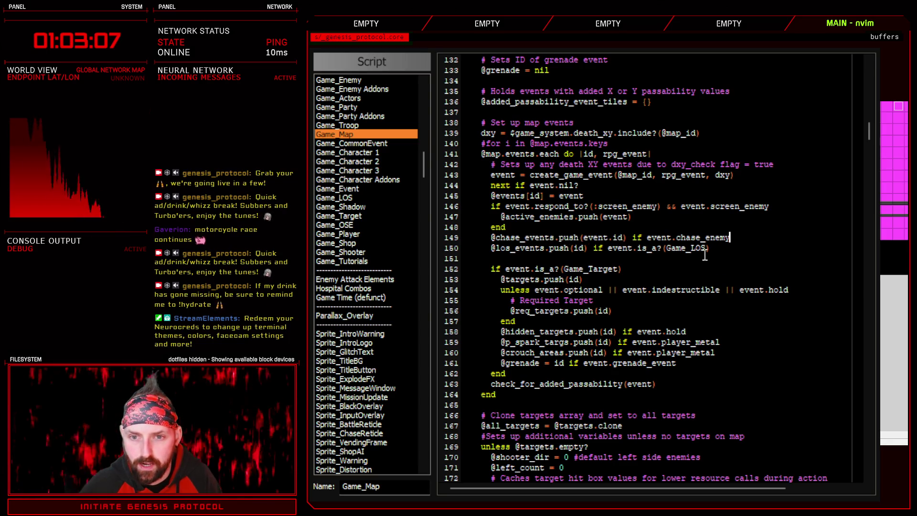
click(556, 237)
key(BackSpace)
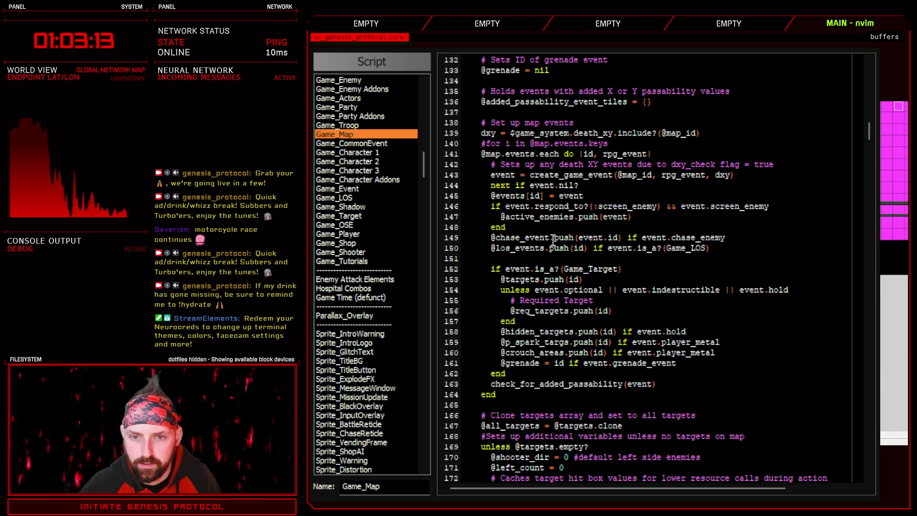
drag(550, 237, 581, 237)
text(d)
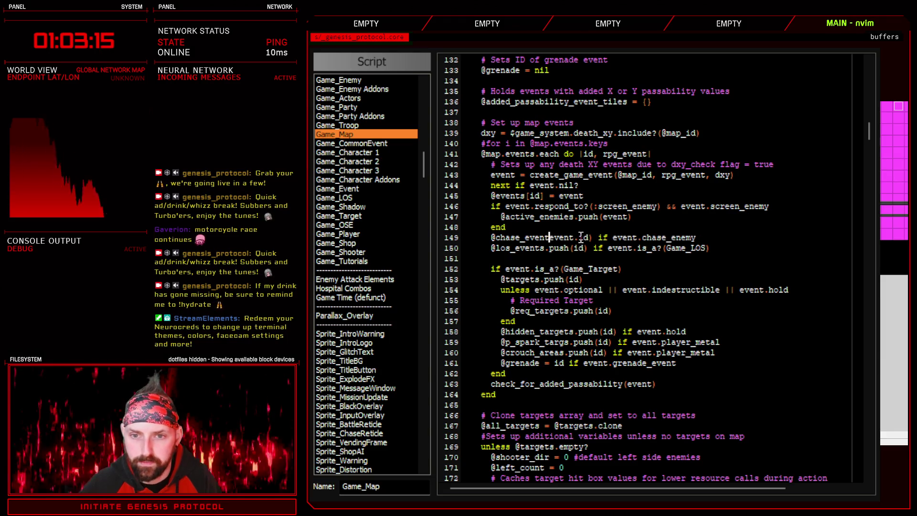
text( =)
key(Right)
key(Right)
key(Right)
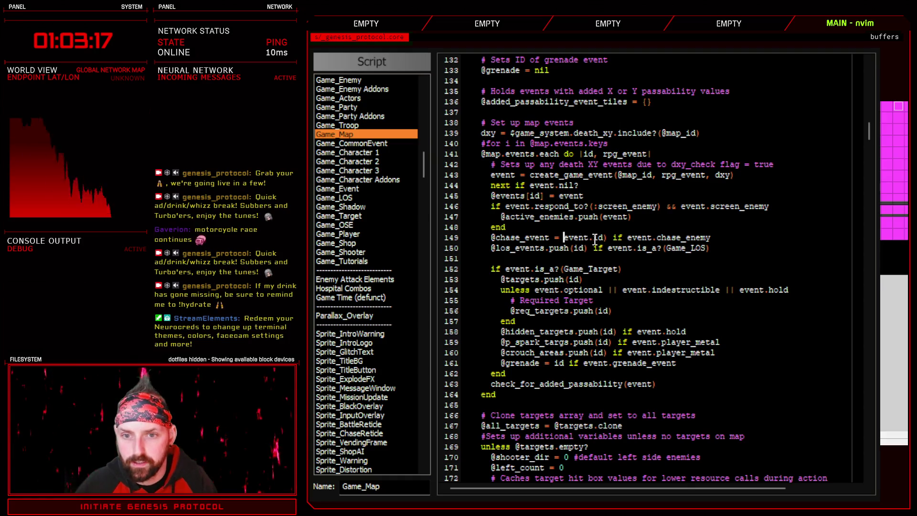
key(Delete)
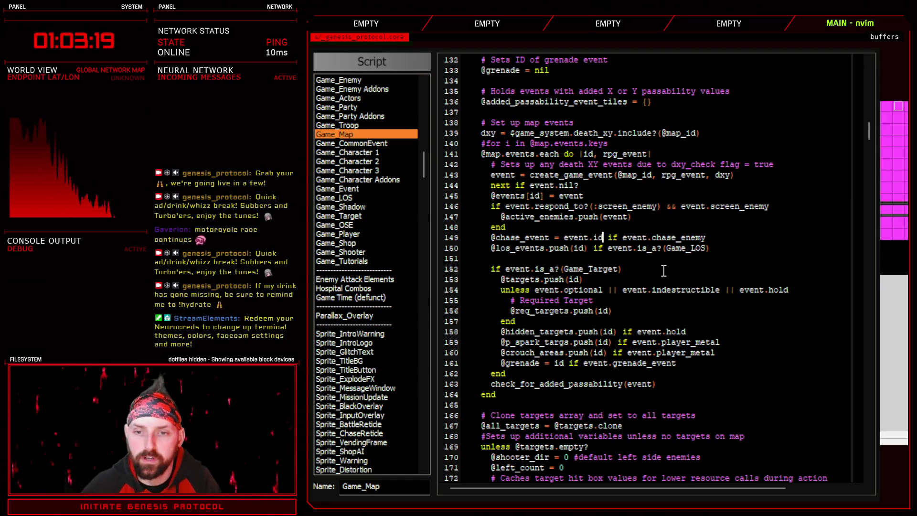
click(725, 237)
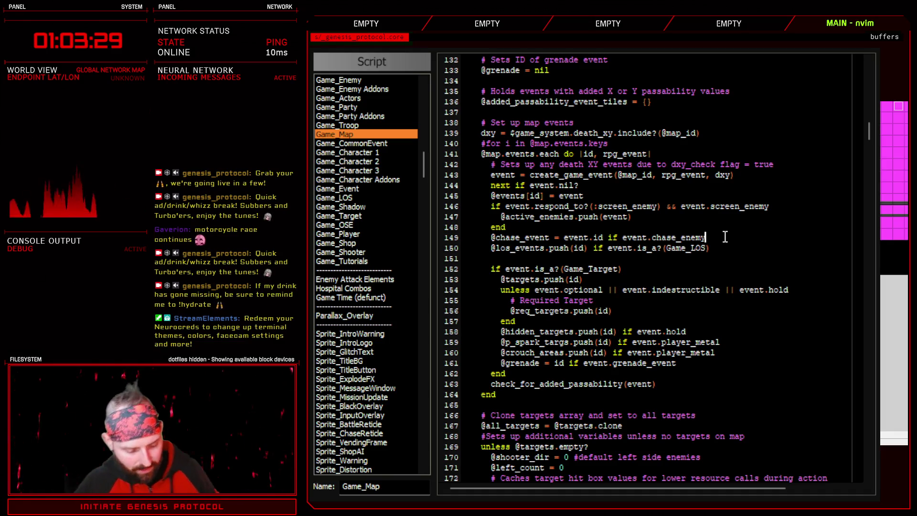
key(Escape)
text().push()
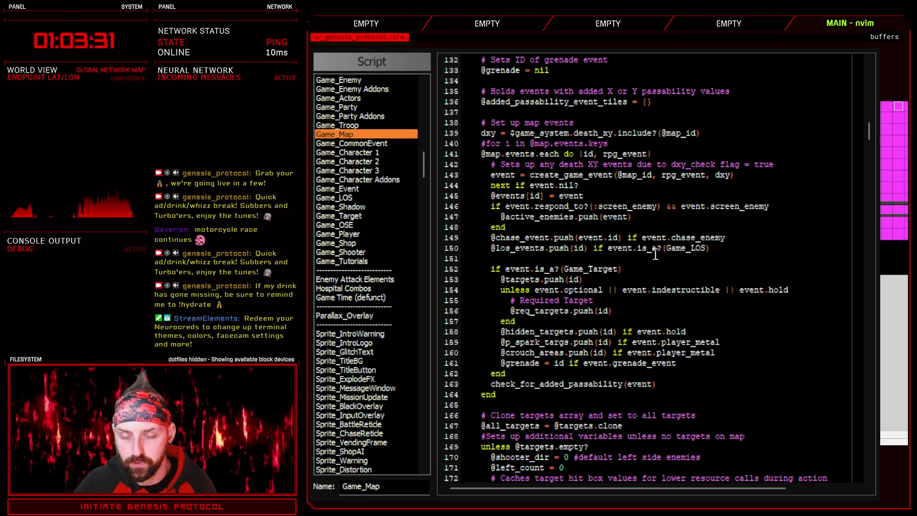
key(Left)
key(Left)
key(Left)
text(s)
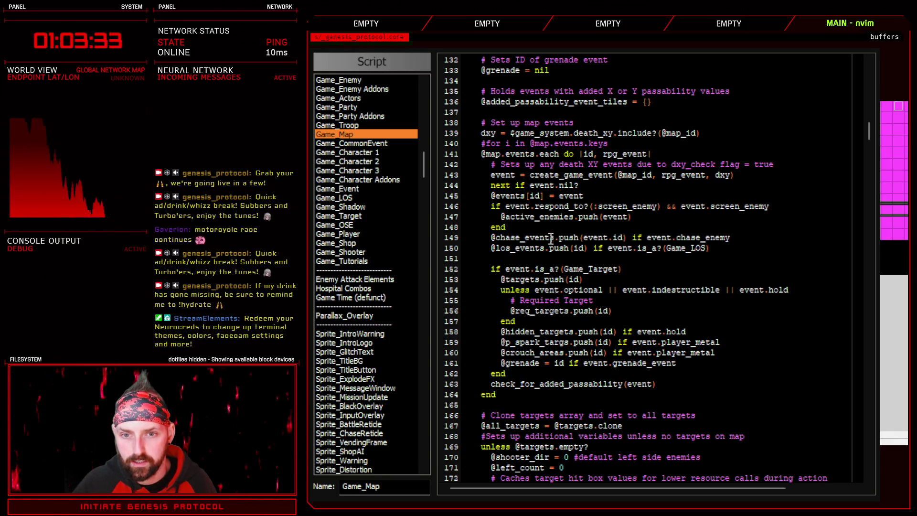
scroll(640, 323, up, 6)
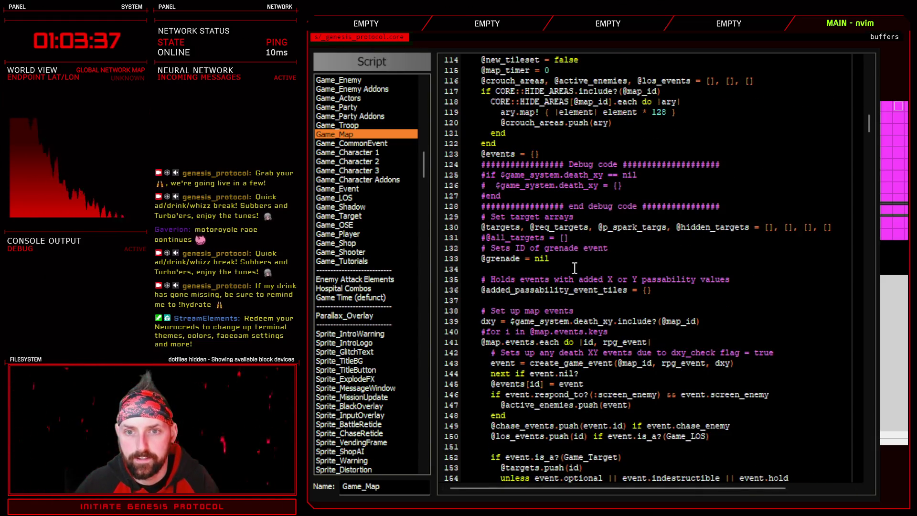
scroll(575, 268, up, 2)
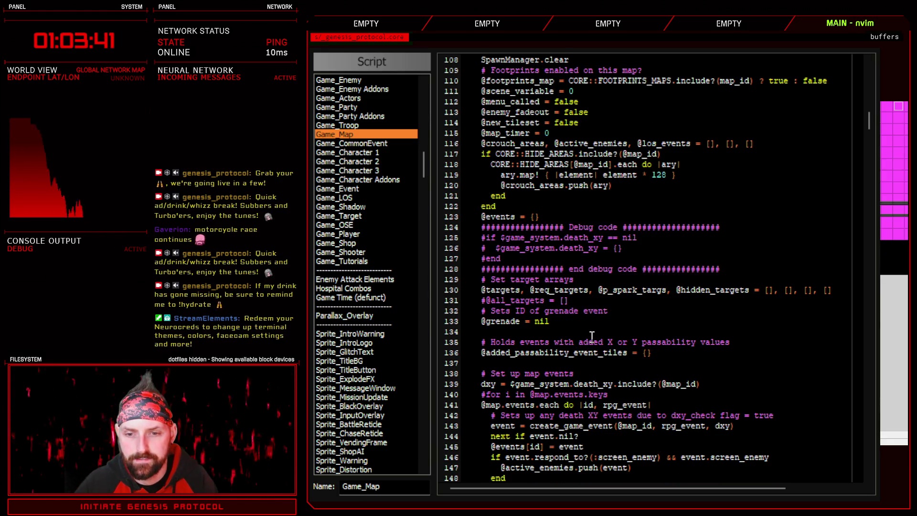
scroll(592, 337, down, 6)
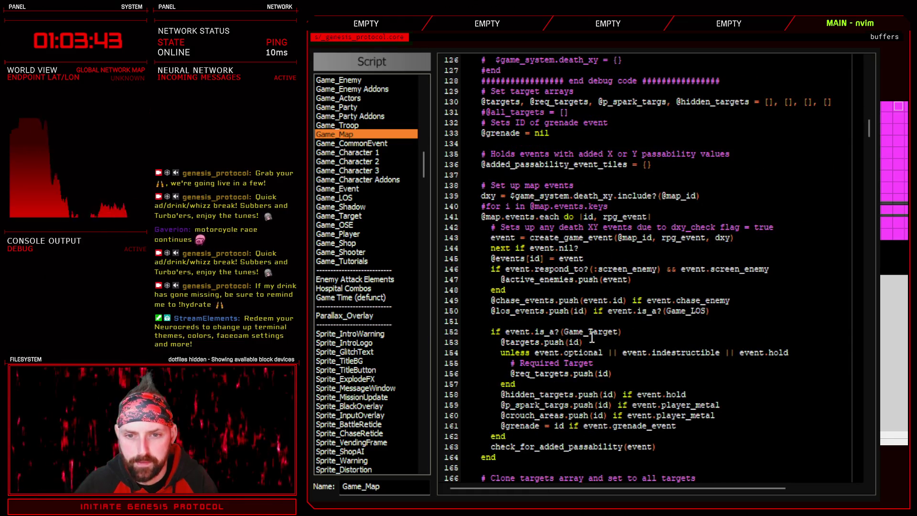
scroll(586, 323, down, 14)
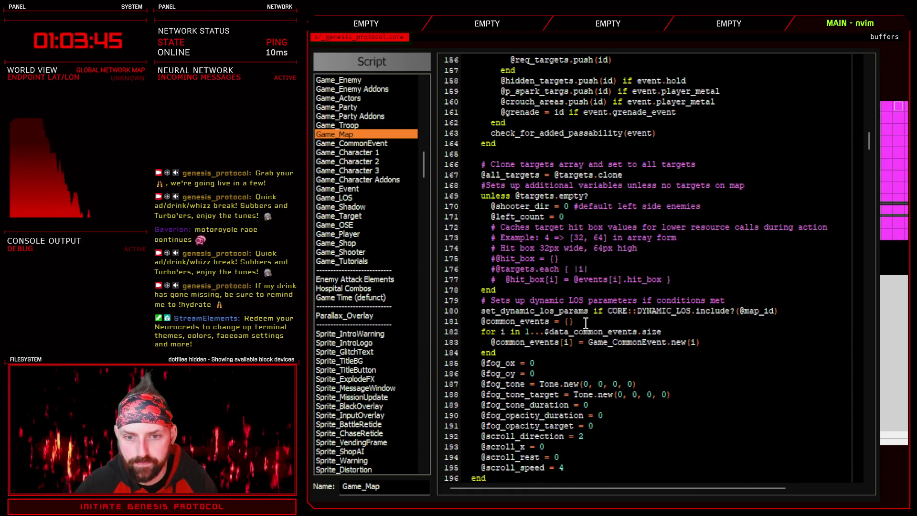
scroll(585, 324, up, 8)
scroll(586, 324, up, 20)
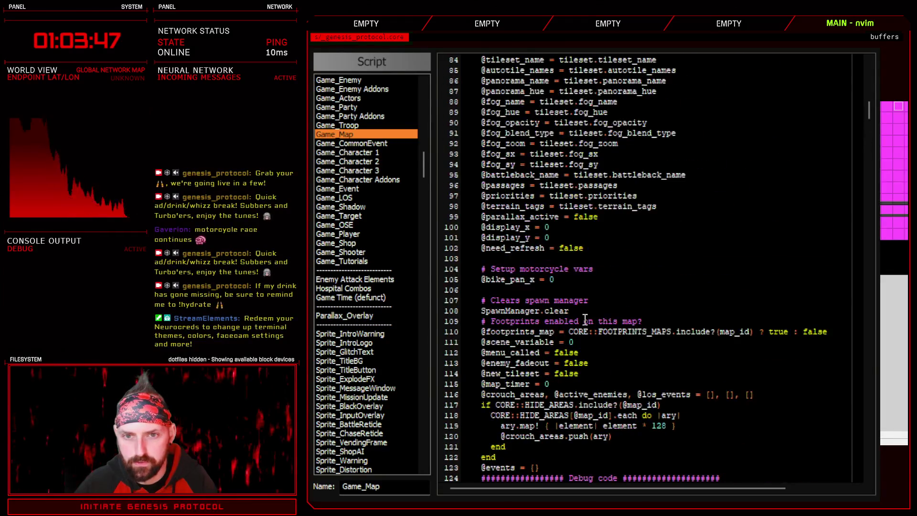
scroll(585, 320, down, 7)
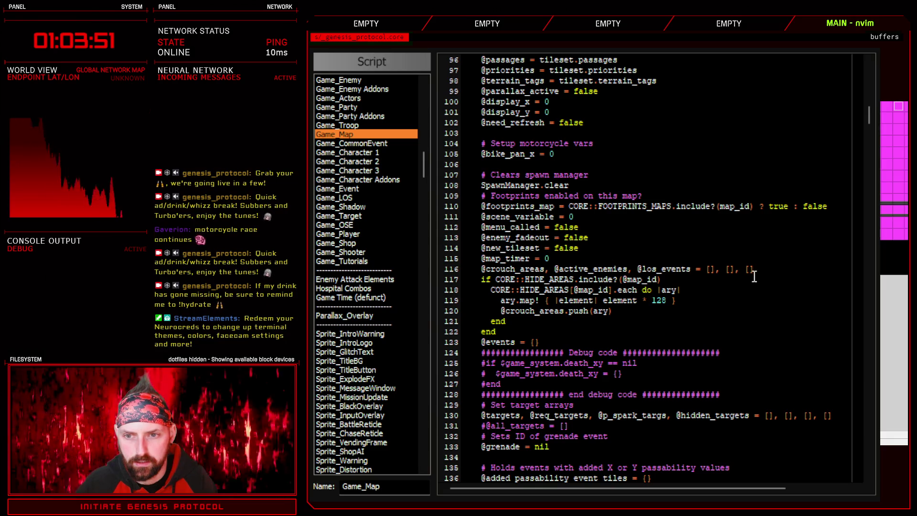
click(693, 269)
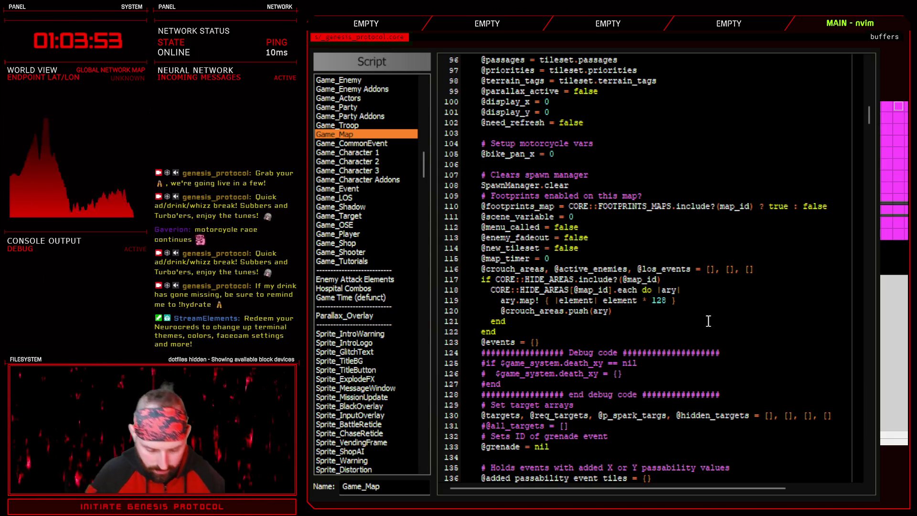
text(, @chase_events)
click(837, 270)
text(, [])
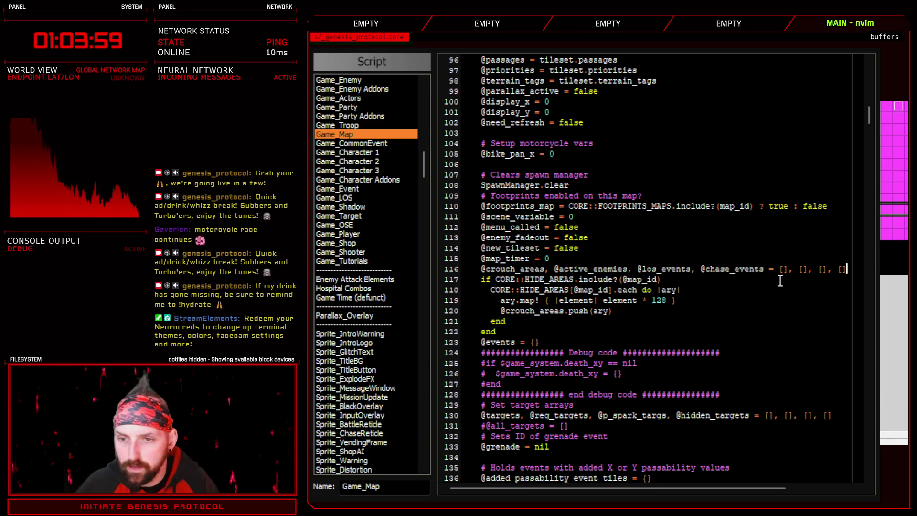
drag(548, 283, 553, 315)
key(y)
click(691, 283)
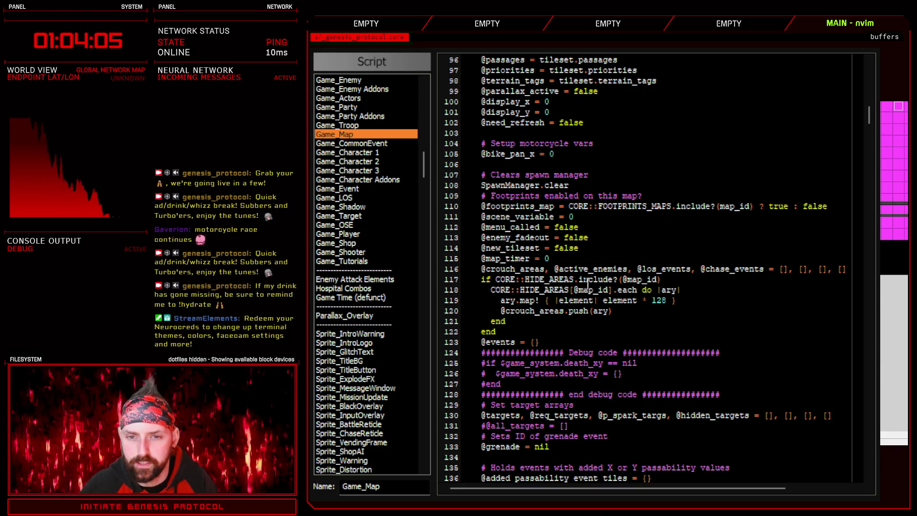
drag(549, 281, 562, 325)
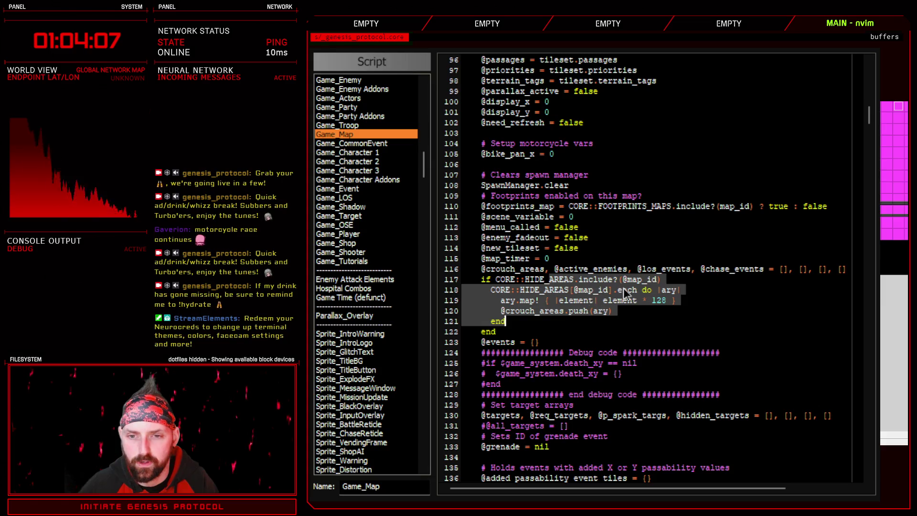
key(y)
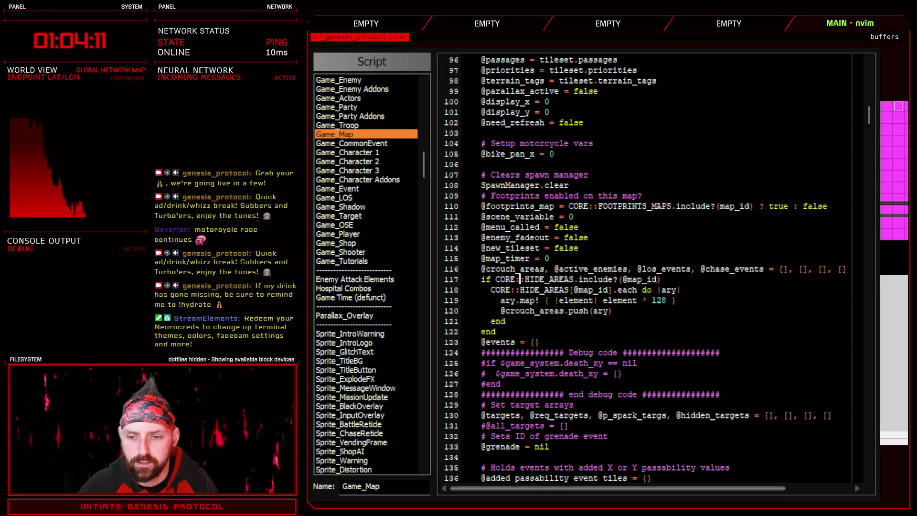
click(545, 280)
double_click(545, 280)
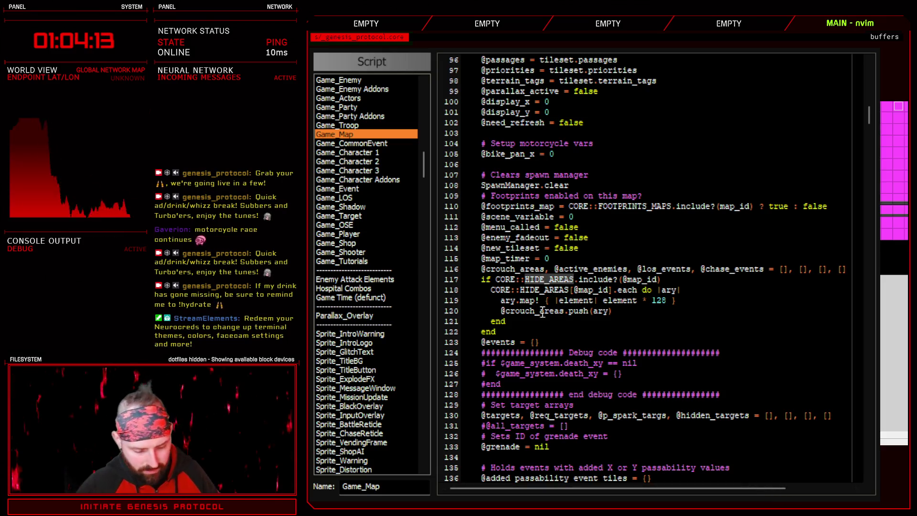
key(y)
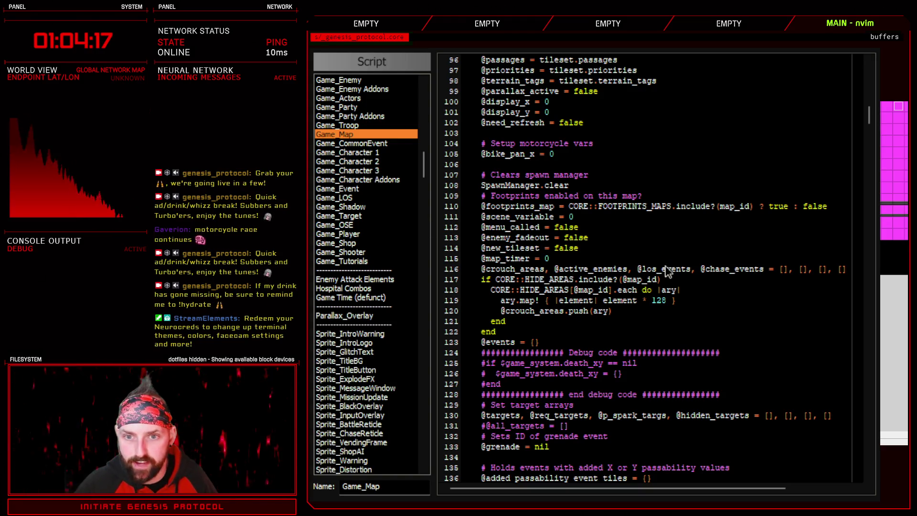
key(ctrl+shift+f)
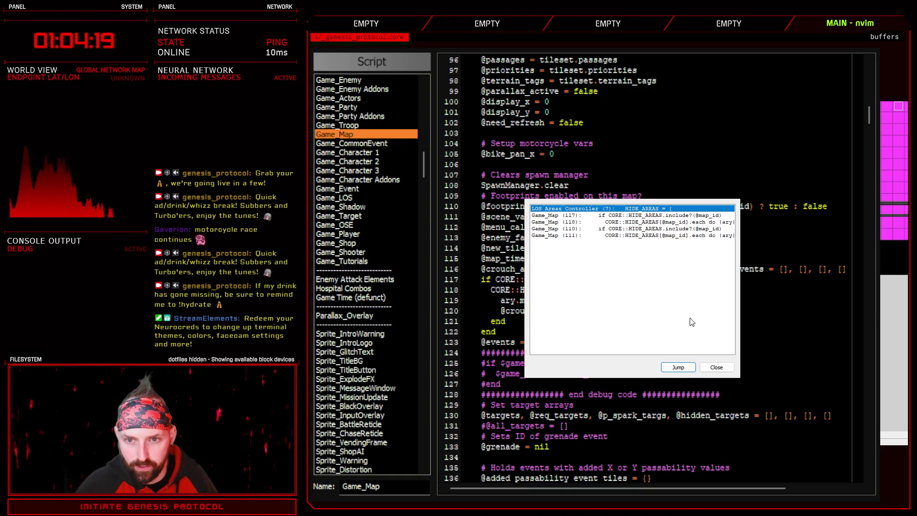
key(Down)
key(Return)
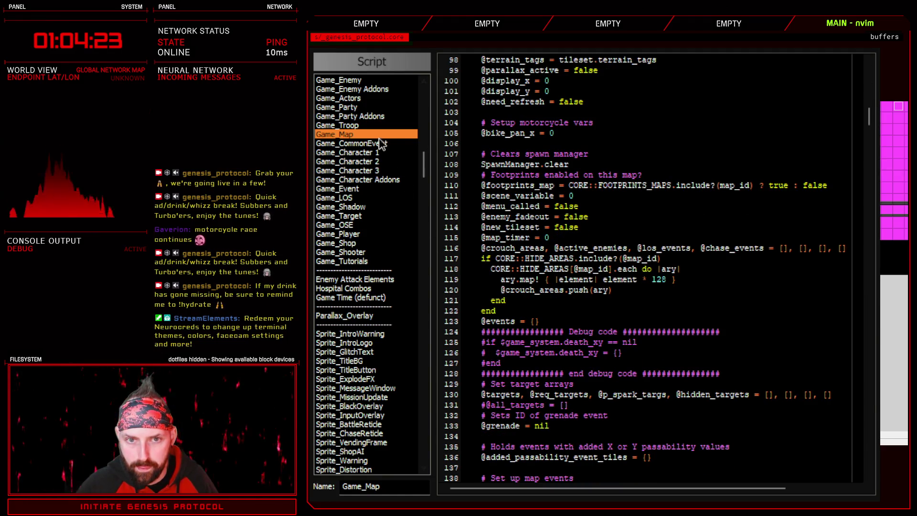
key(ctrl+f)
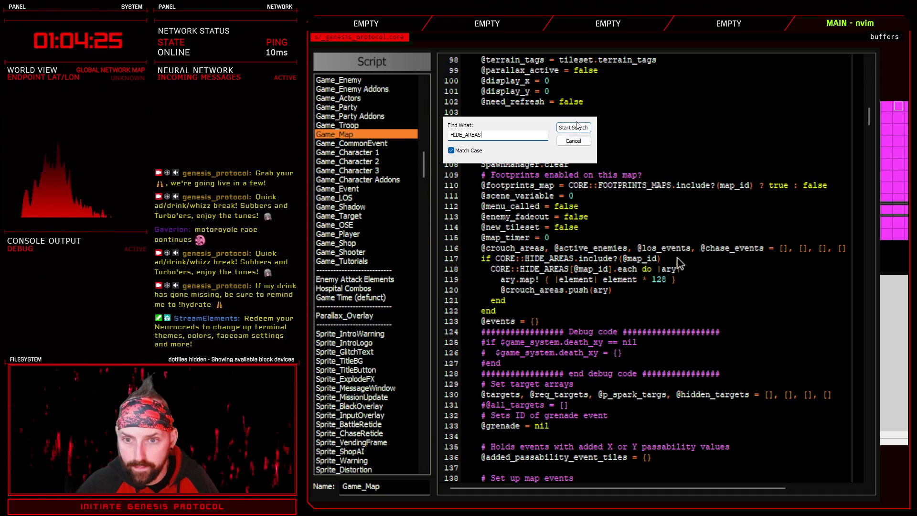
key(Escape)
key(Return)
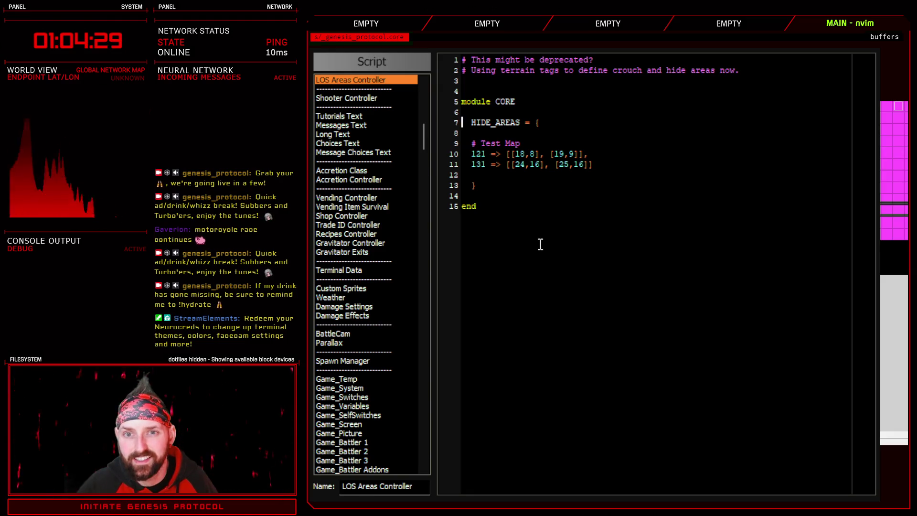
double_click(561, 59)
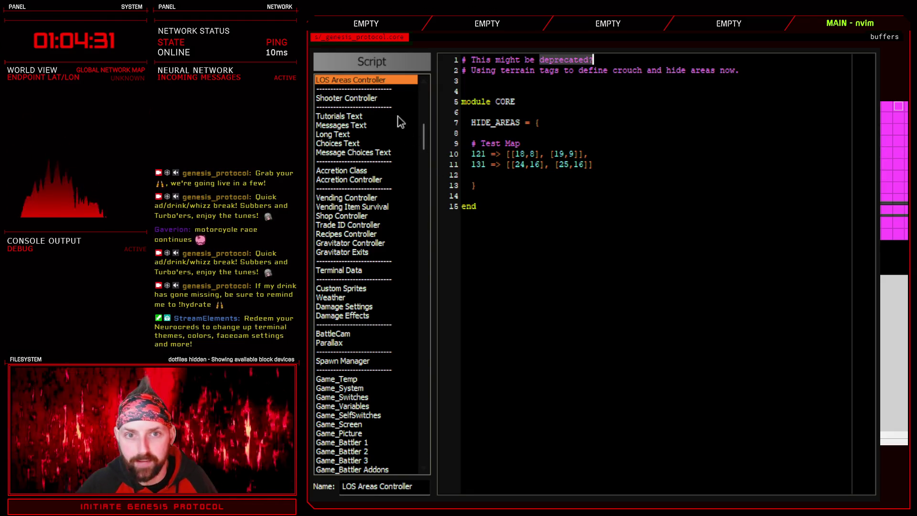
click(380, 82)
key(ctrl+shift+f)
key(Return)
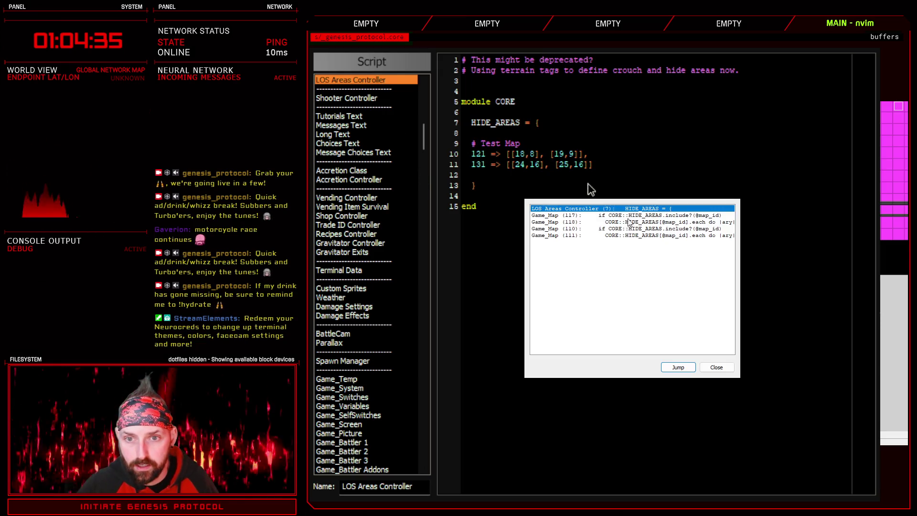
double_click(629, 215)
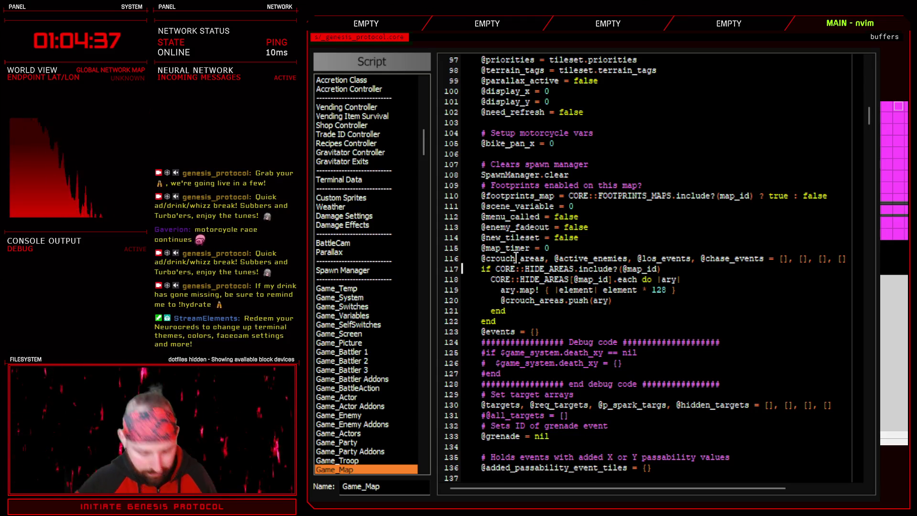
Prefix the HIDE_AREAS crouch-area lines 117–122 with '#'
text(#)
key(Down)
text(#)
key(Down)
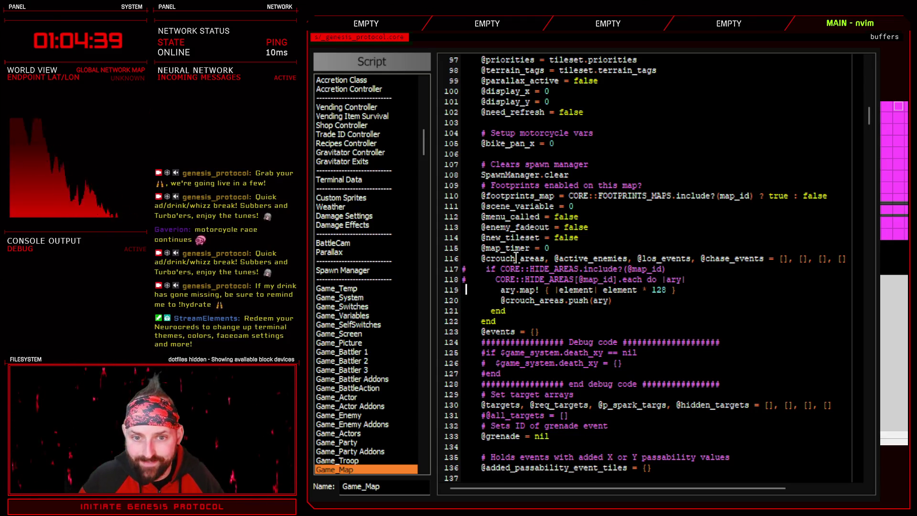
text(#)
key(Down)
text(#)
key(Down)
text(#)
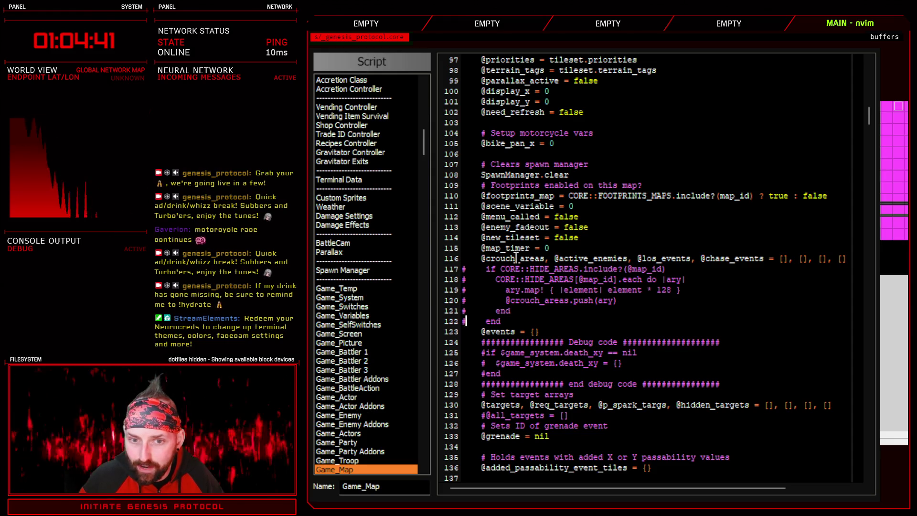
text(#)
click(547, 263)
key(Delete)
key(Delete)
key(Return)
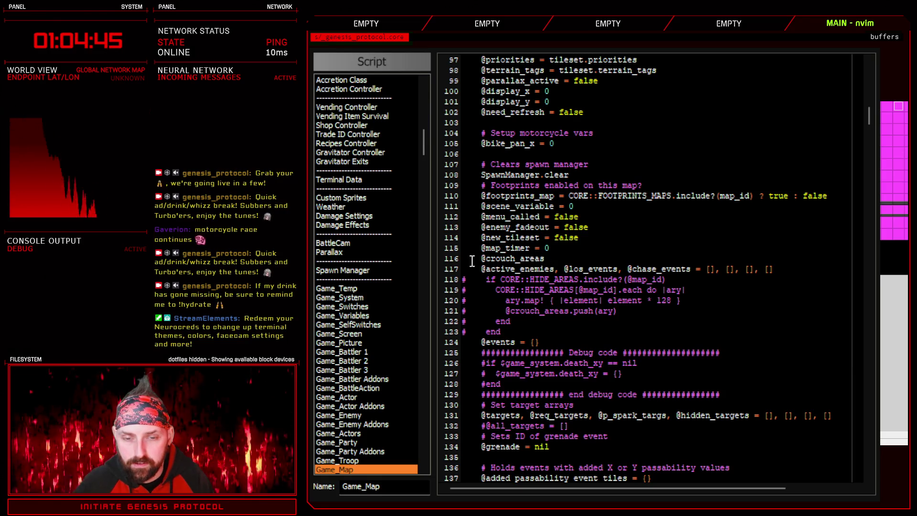
click(481, 259)
text(= [)
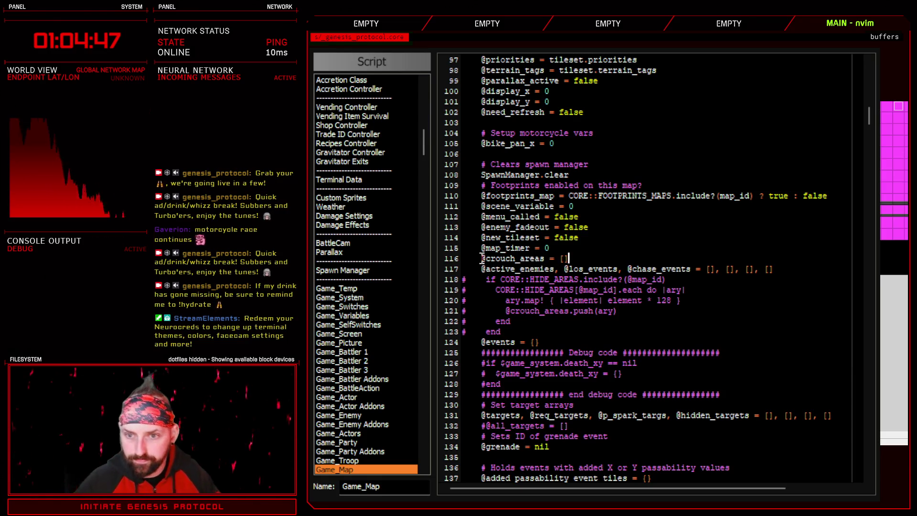
click(772, 269)
key(BackSpace)
key(BackSpace)
key(BackSpace)
click(482, 258)
text(#)
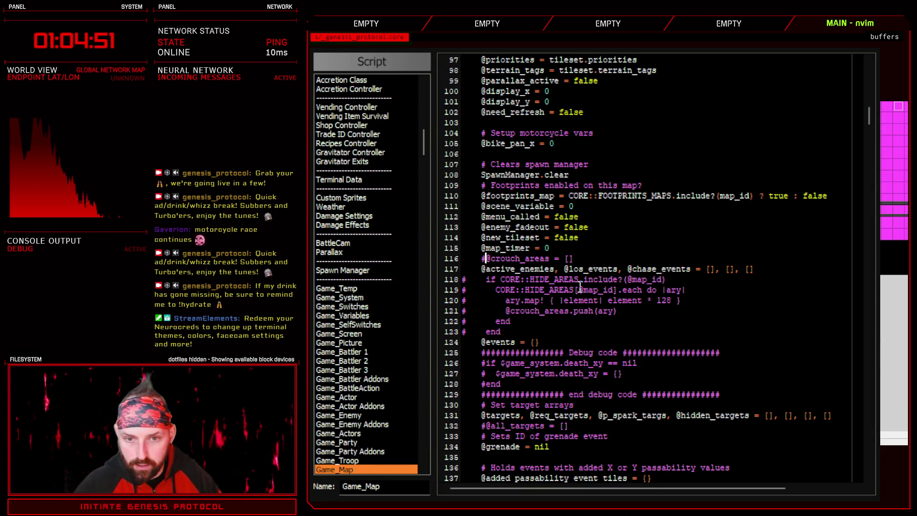
double_click(532, 258)
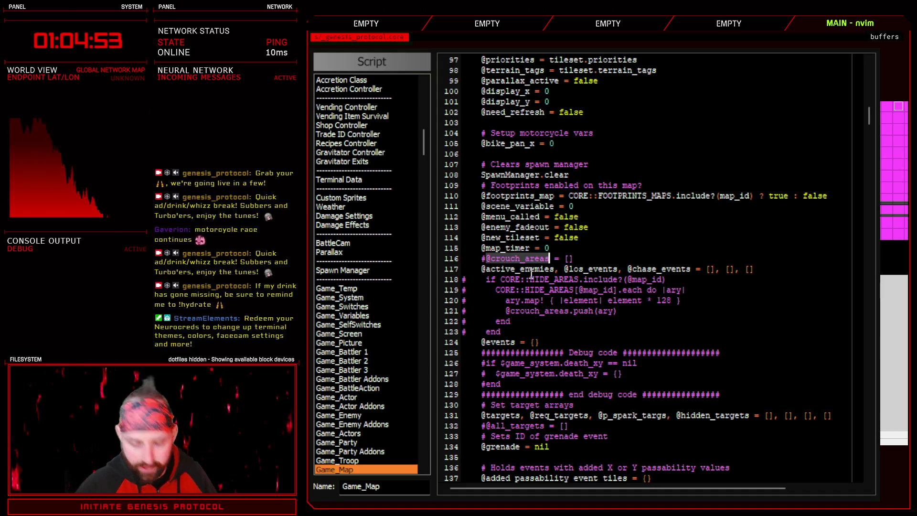
key(ctrl+f)
key(Return)
key(Return)
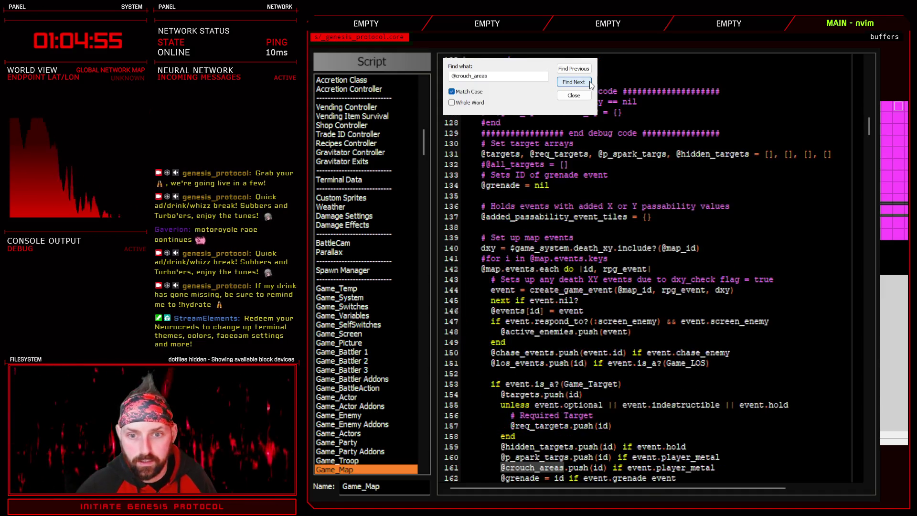
scroll(524, 392, down, 2)
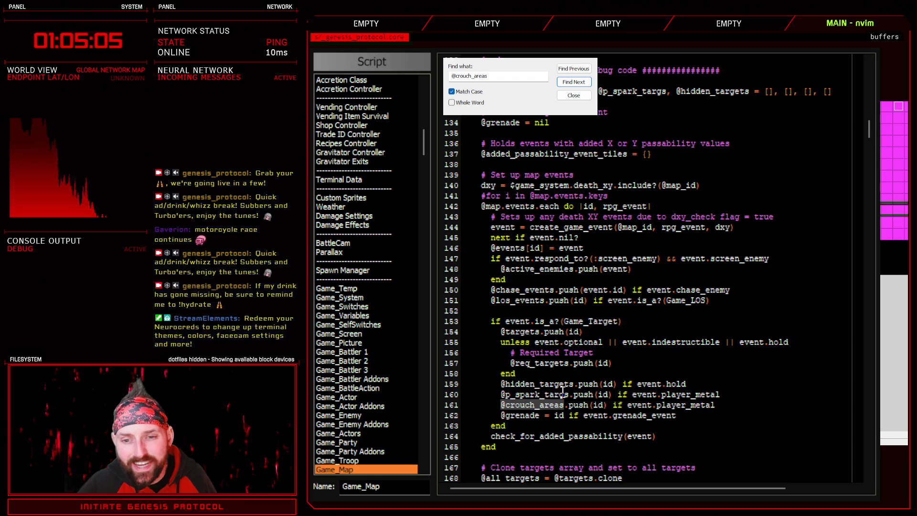
click(578, 82)
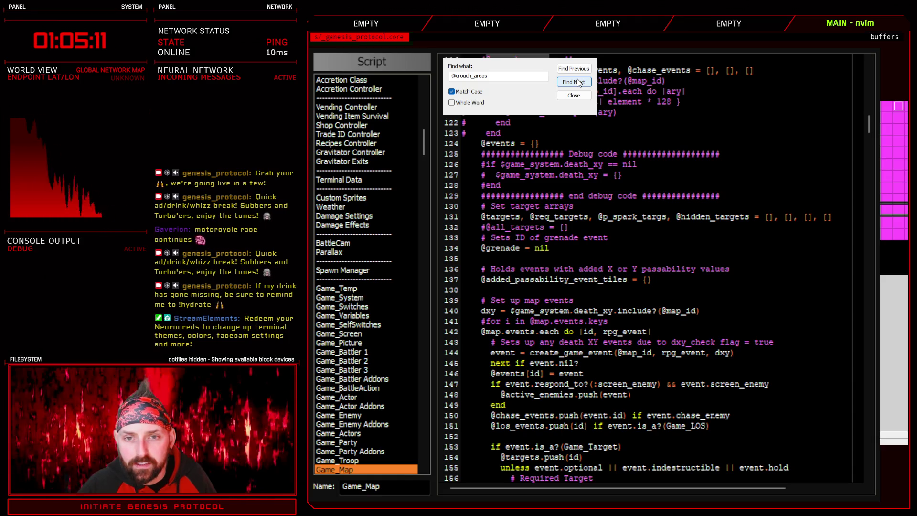
click(579, 83)
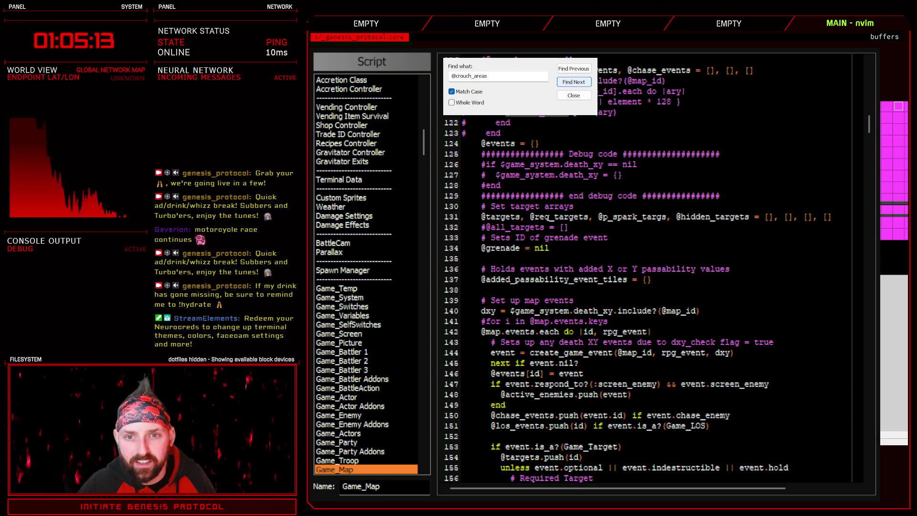
scroll(503, 185, up, 2)
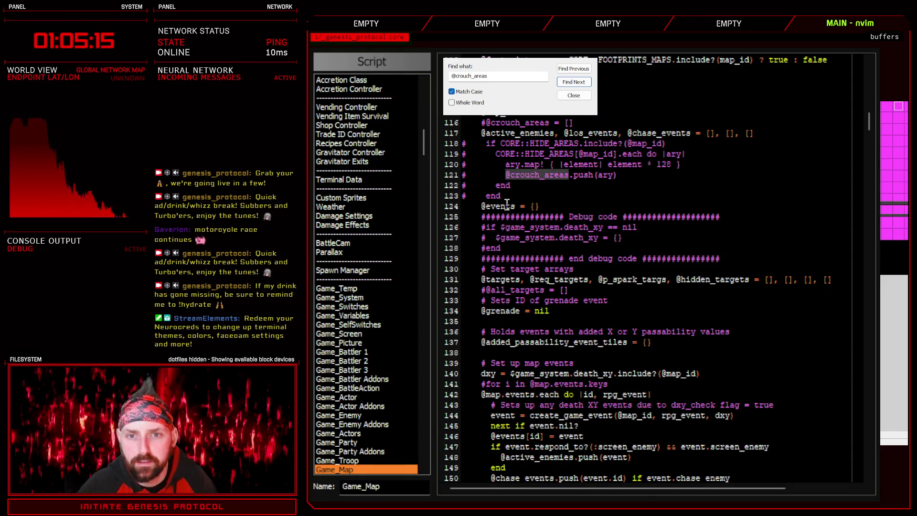
click(487, 123)
key(BackSpace)
click(593, 123)
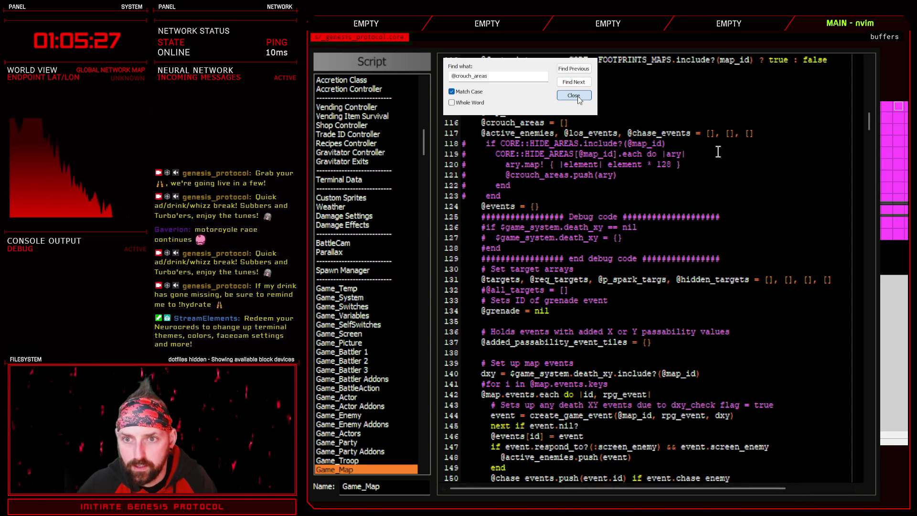
scroll(583, 326, down, 6)
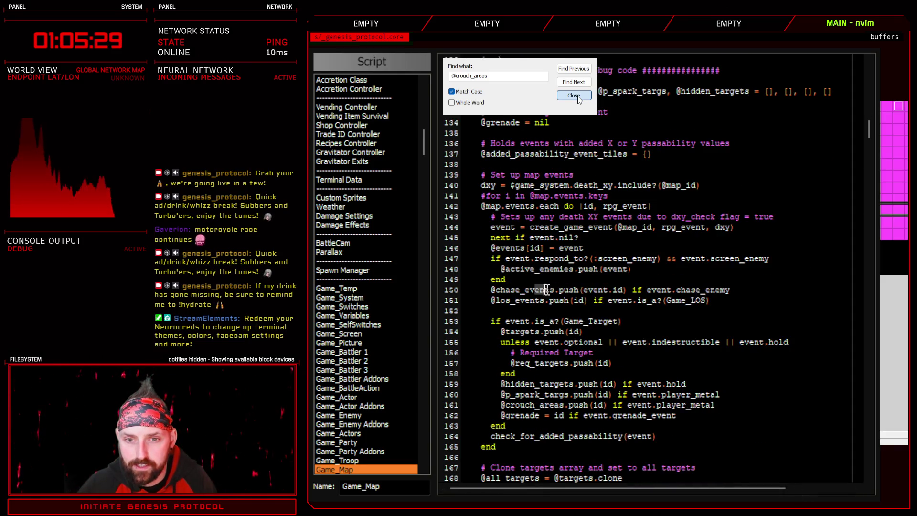
Duplicate the attr_reader :los_events line and rename the copy to :chase_events
drag(539, 290, 725, 290)
scroll(538, 379, down, 6)
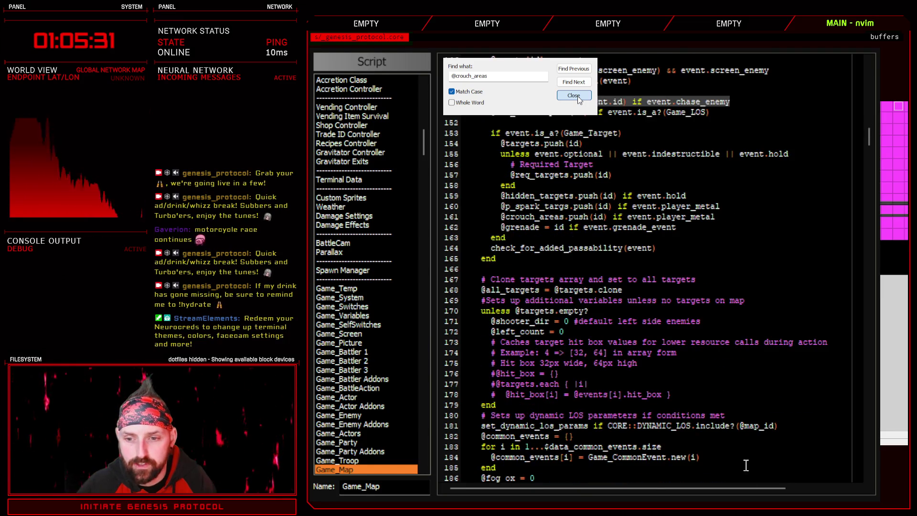
scroll(744, 461, up, 20)
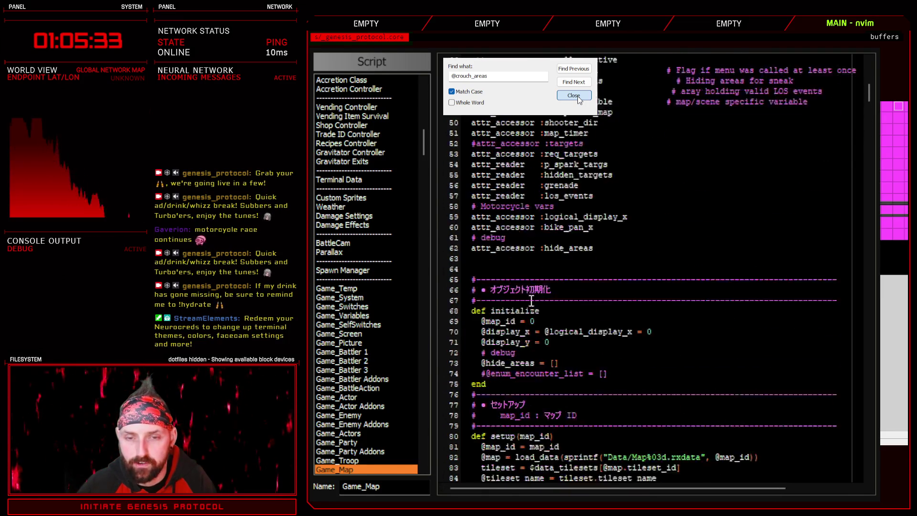
scroll(529, 297, up, 2)
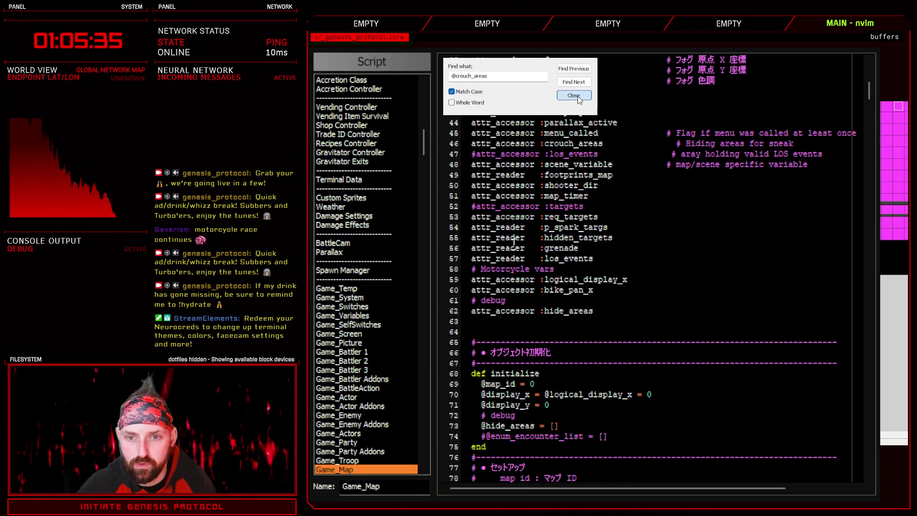
click(604, 257)
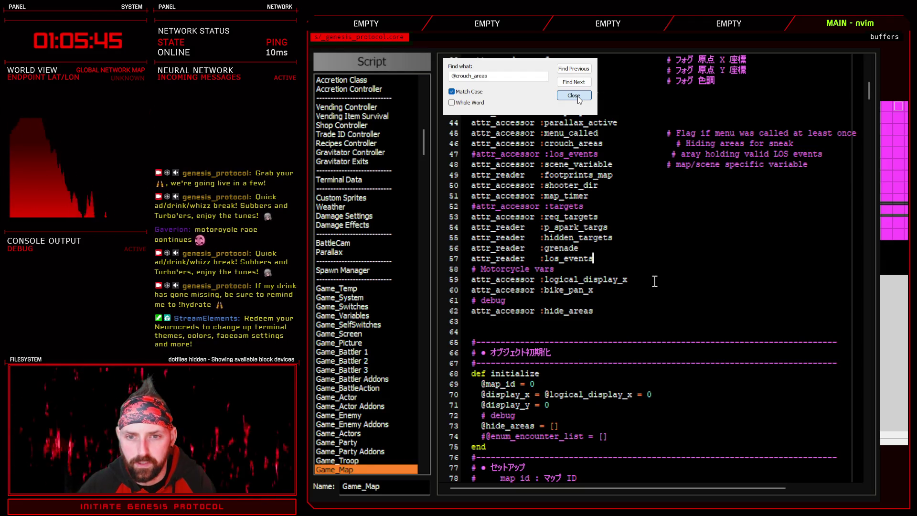
scroll(629, 319, down, 10)
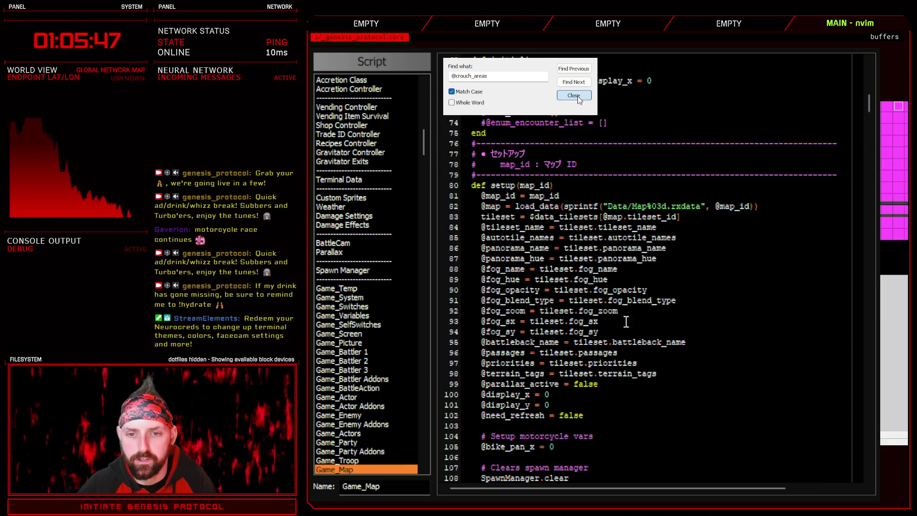
scroll(629, 319, down, 10)
scroll(581, 267, up, 16)
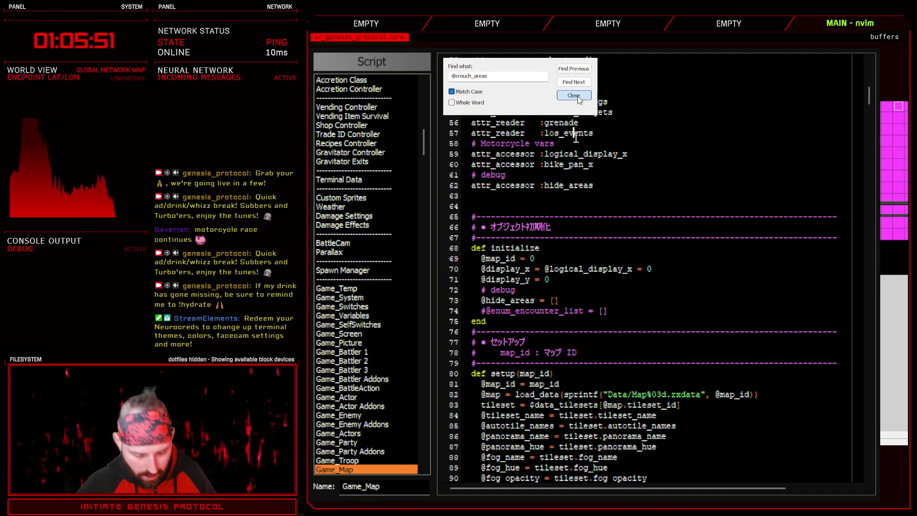
key(ctrl+d)
drag(545, 145, 556, 146)
text(chase_events)
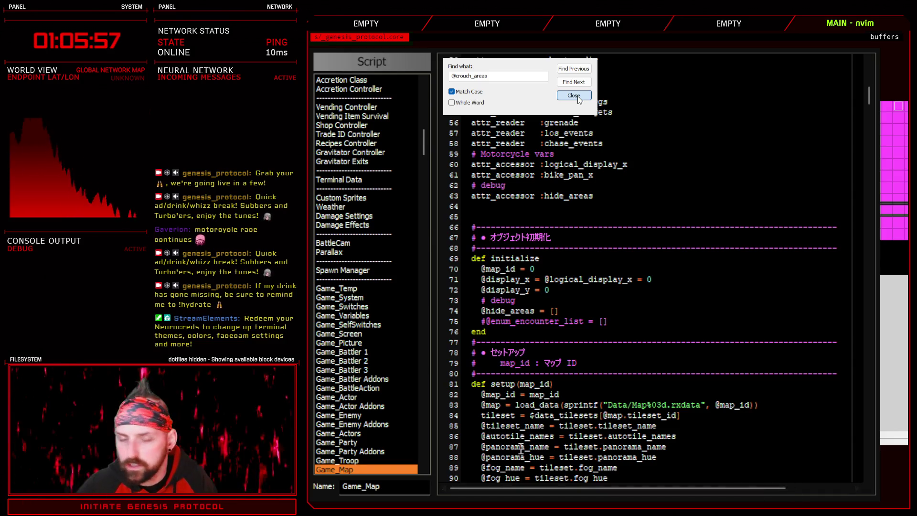
scroll(373, 382, down, 14)
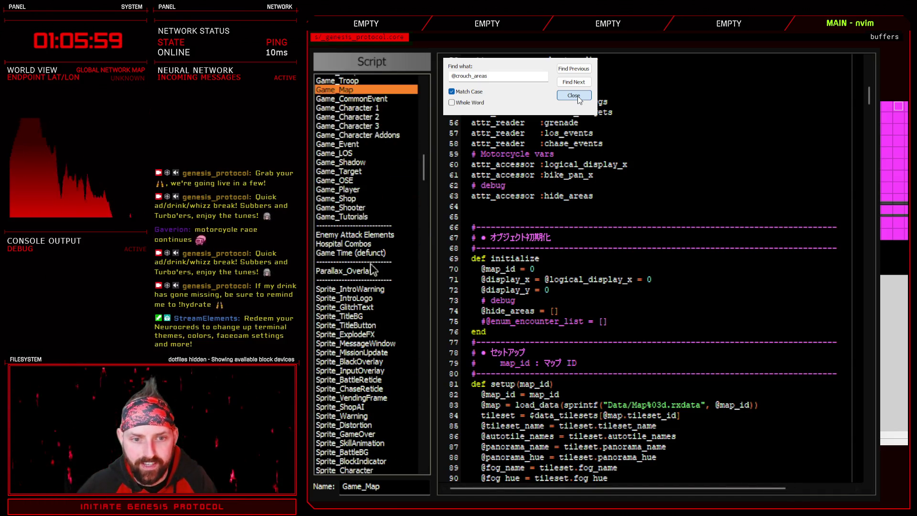
Wrap the ChaseReticle creation in '$game_map.chase_events.each { |event| ... }', passing event.id, and indent it
scroll(367, 372, down, 10)
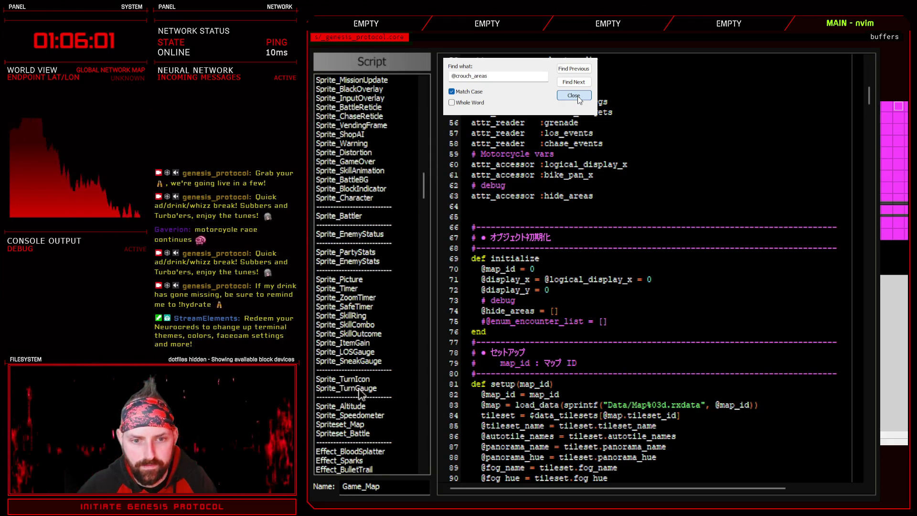
click(353, 425)
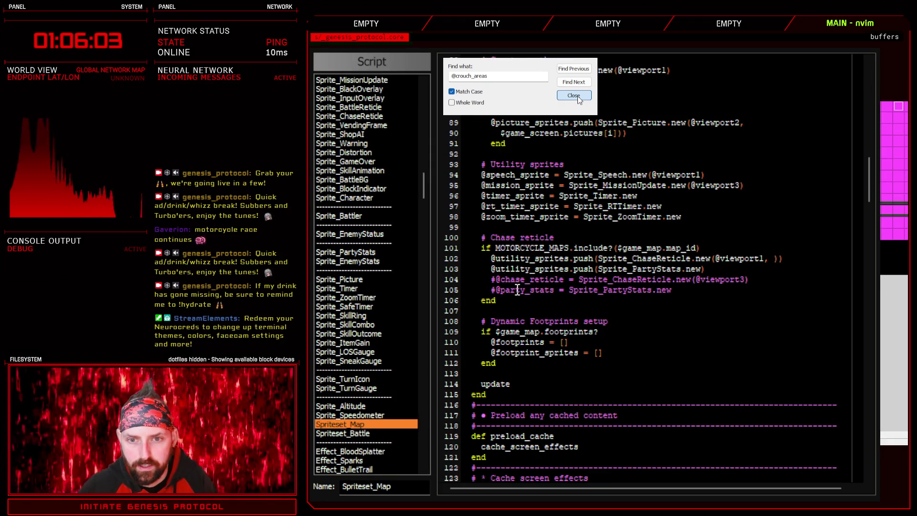
click(713, 248)
key(Return)
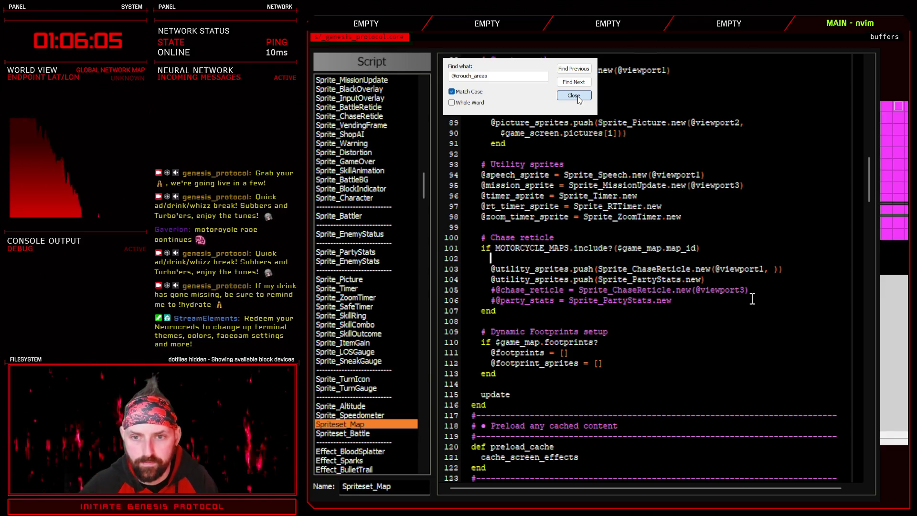
text($game_map)
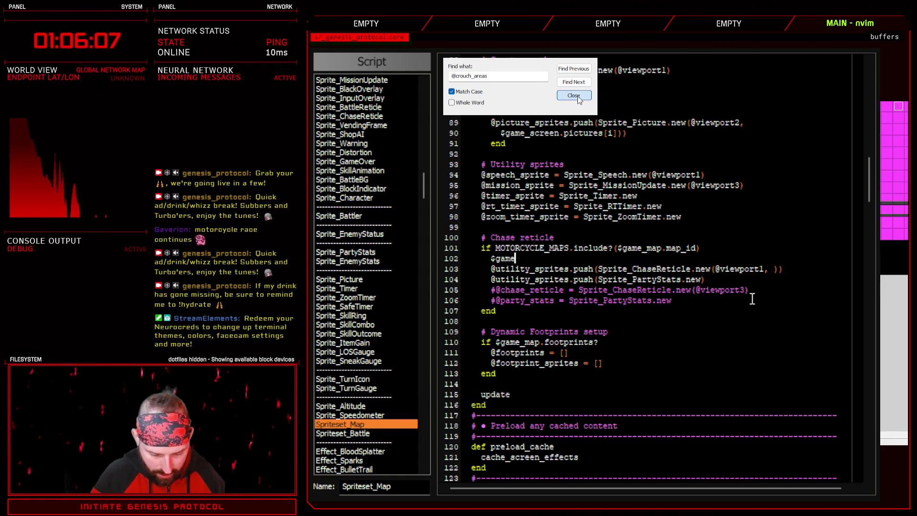
text(.chase_events)
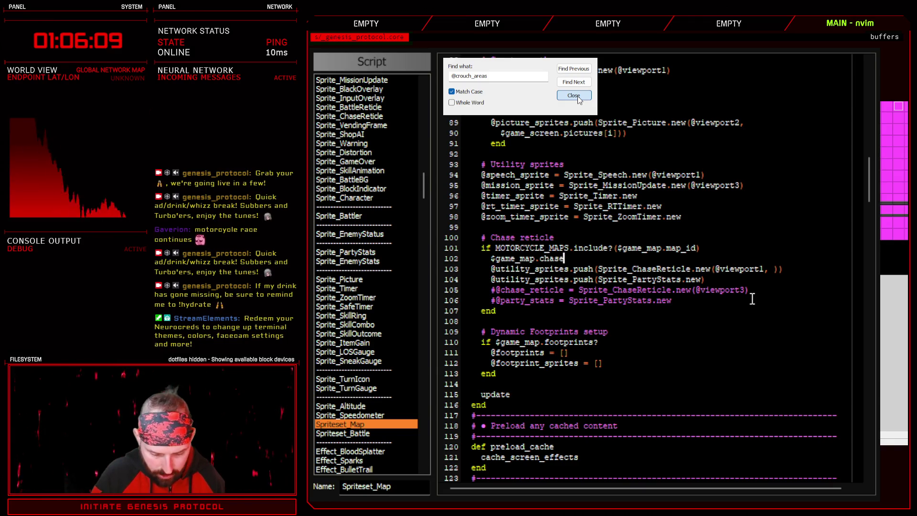
text(.each)
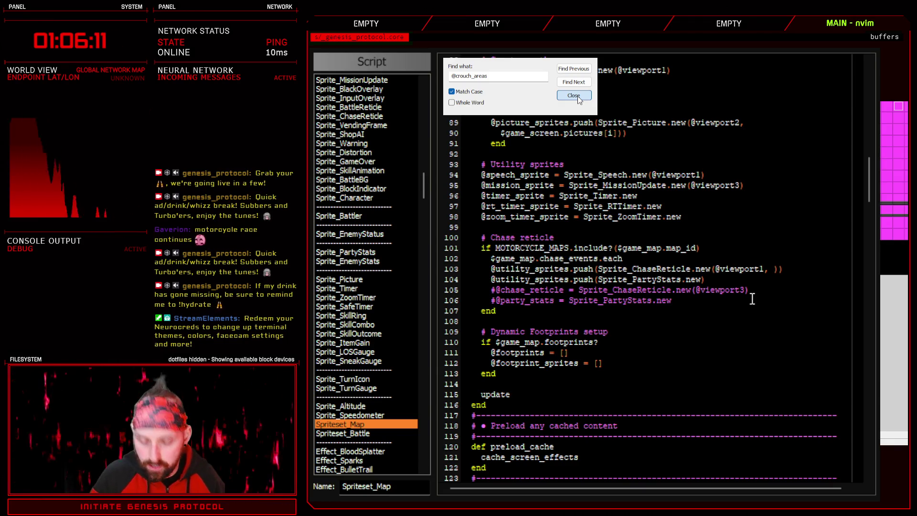
text( { |event|)
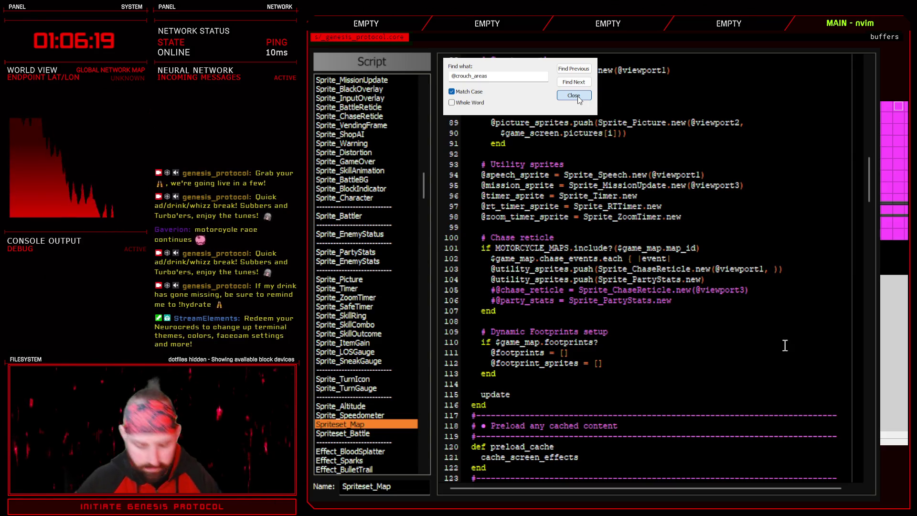
text(event.id)
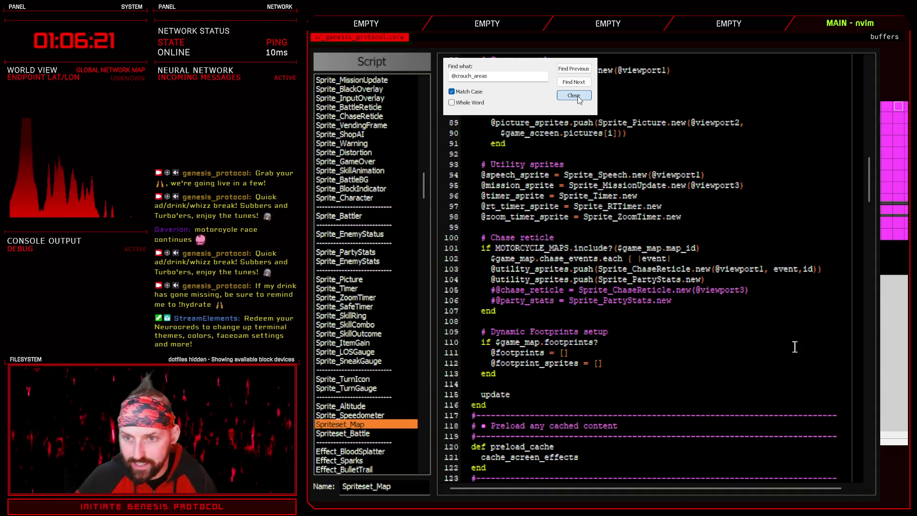
click(804, 269)
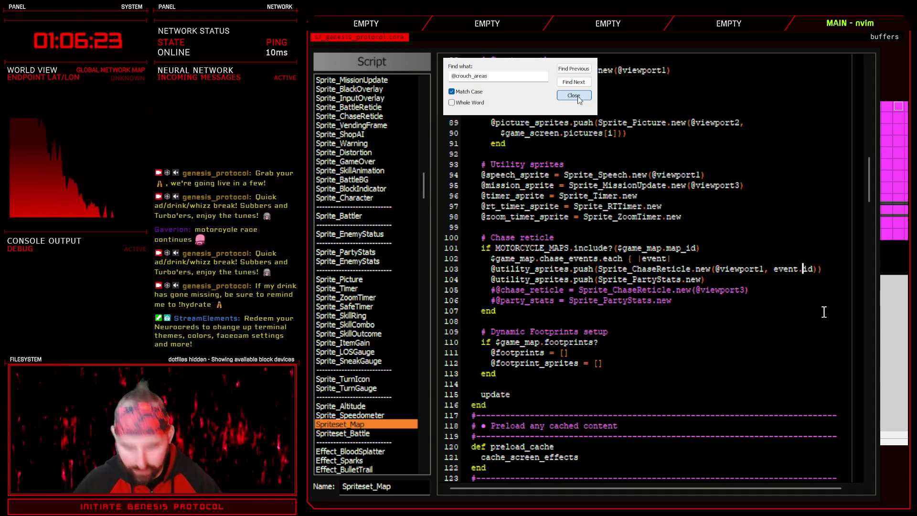
click(834, 270)
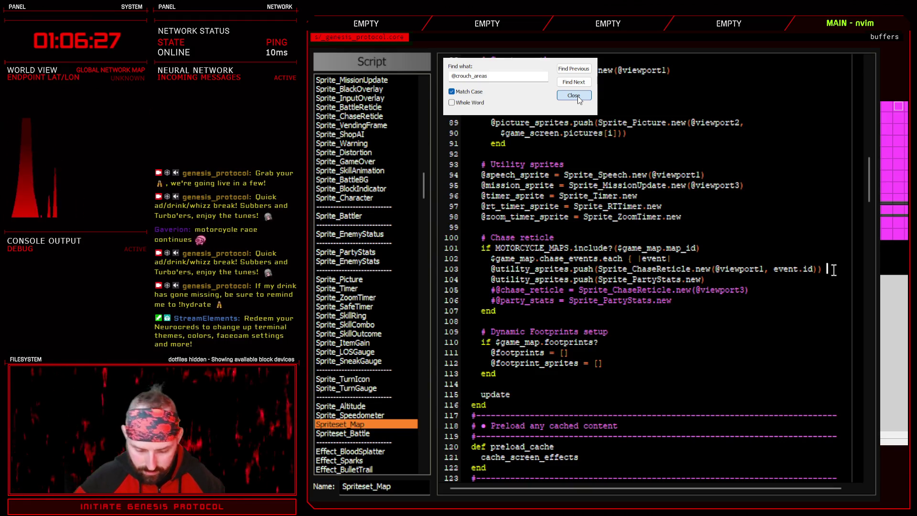
click(492, 269)
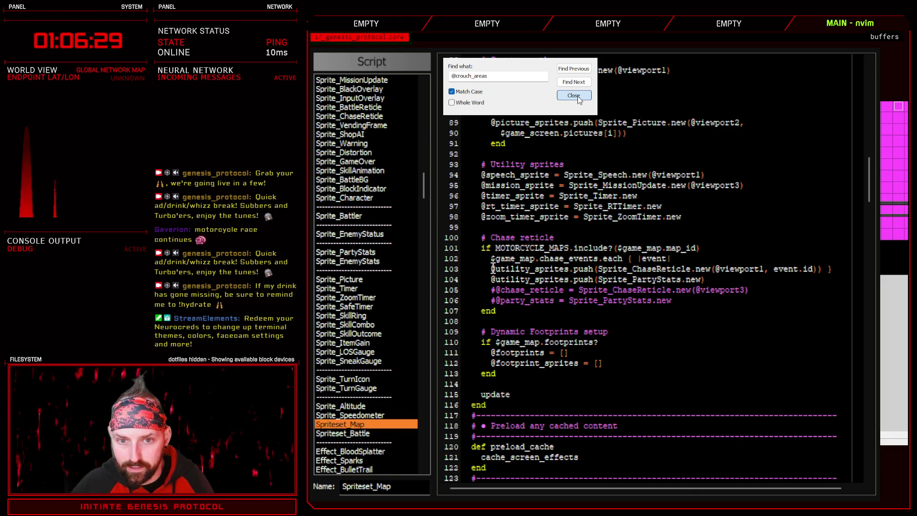
key(Tab)
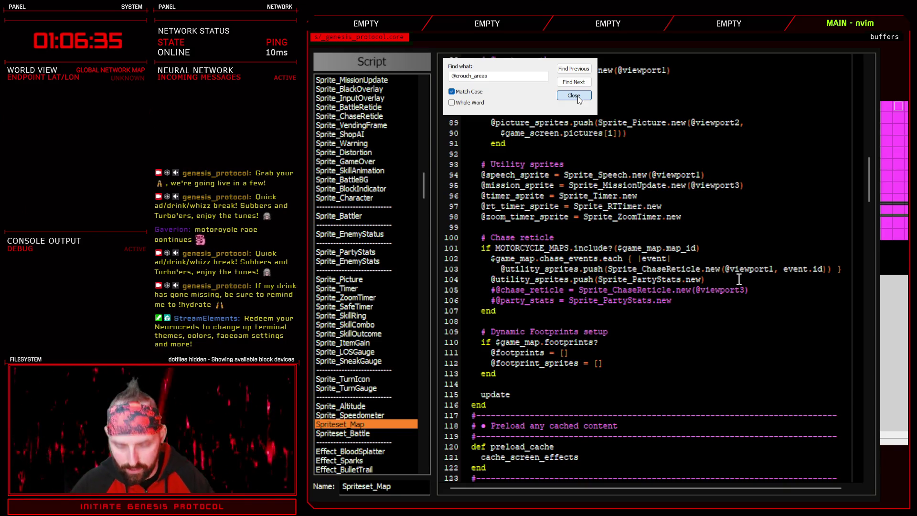
key(BackSpace)
key(BackSpace)
key(BackSpace)
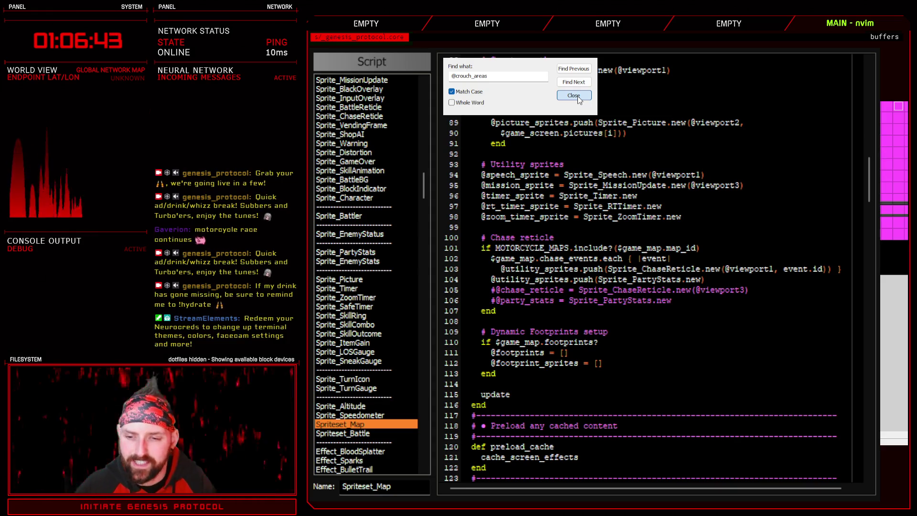
Look over Sprite_ChaseReticle's update_fire and cooldown code, then close the Script Editor
click(377, 117)
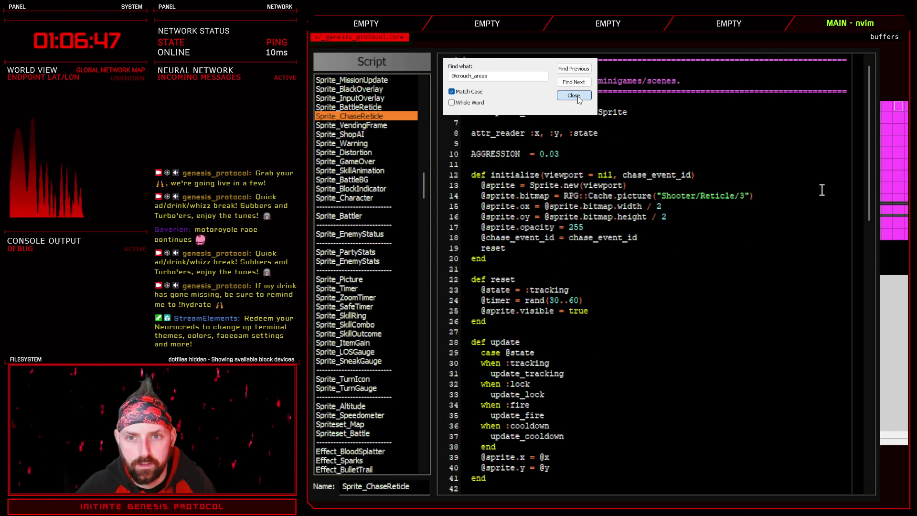
mouse_move(869, 172)
mouse_down()
mouse_move(870, 419)
mouse_move(878, 383)
mouse_up()
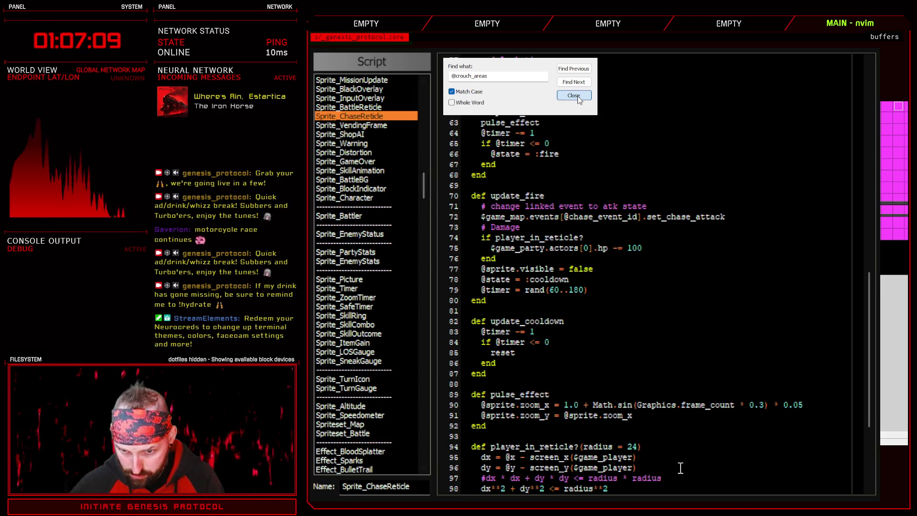
click(686, 499)
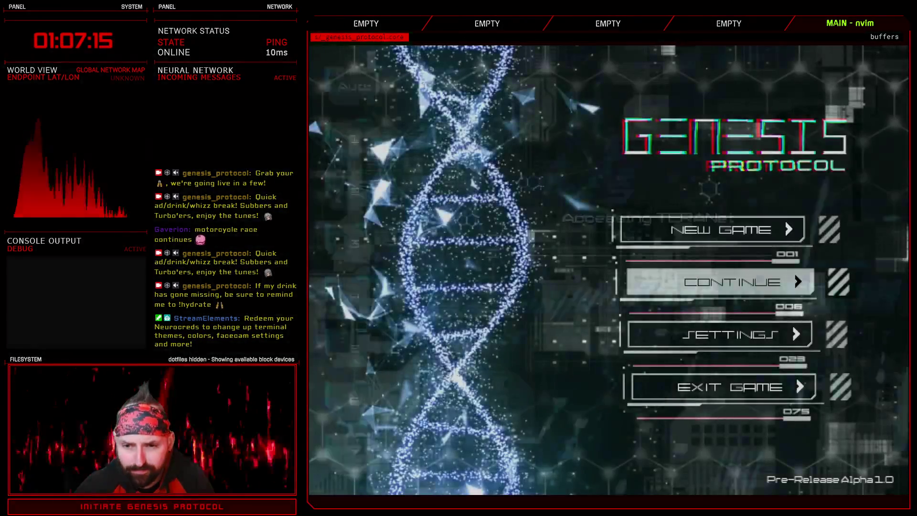
Load the Motorcycle Chase level in the playtest and observe the undefined 'id' for Fixnum crash
key(Return)
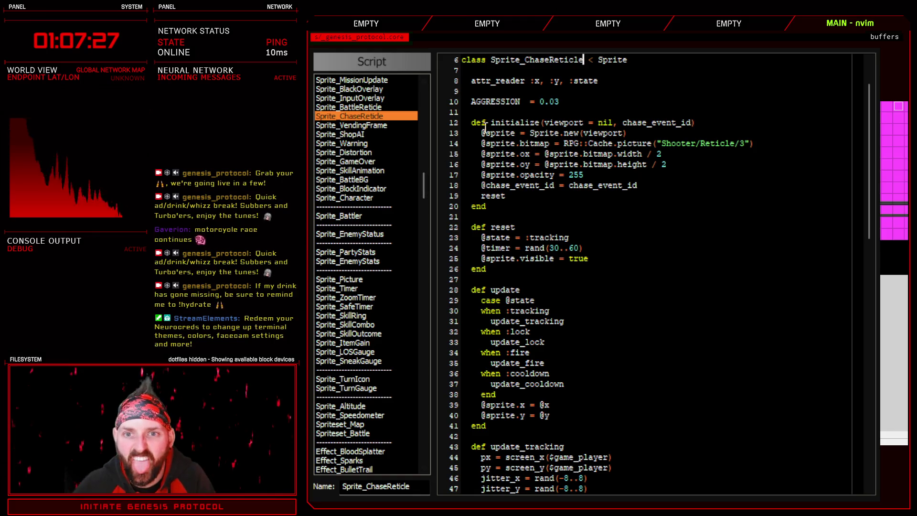
In Spriteset_Map, rename the loop's block parameter to id and pass id instead of event.id
scroll(426, 193, down, 9)
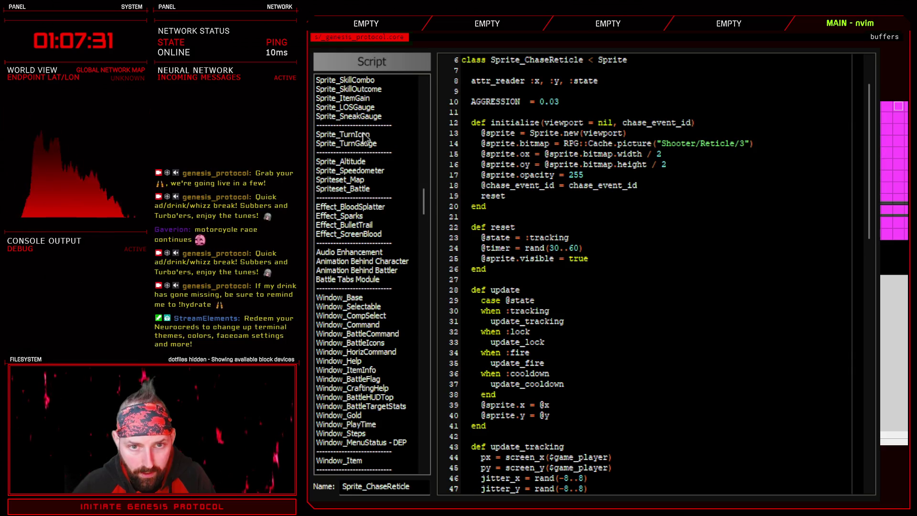
scroll(364, 143, up, 2)
click(353, 234)
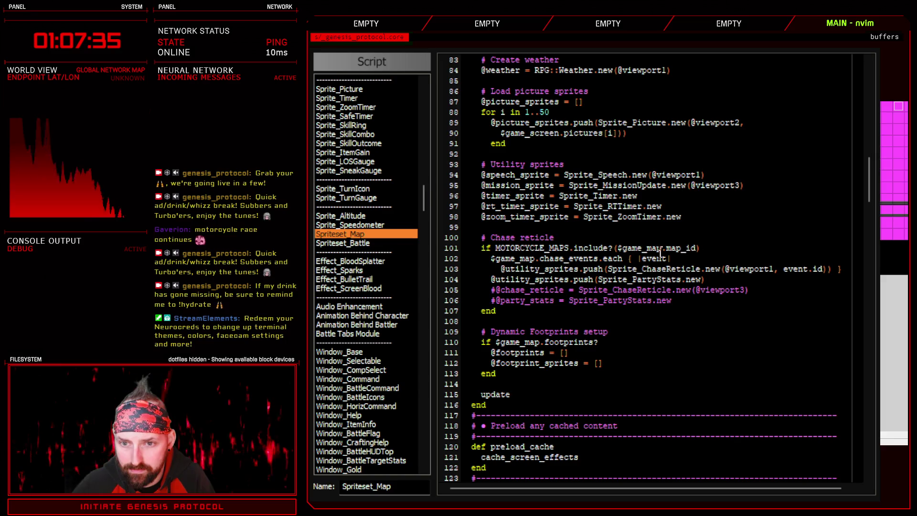
drag(667, 258, 643, 258)
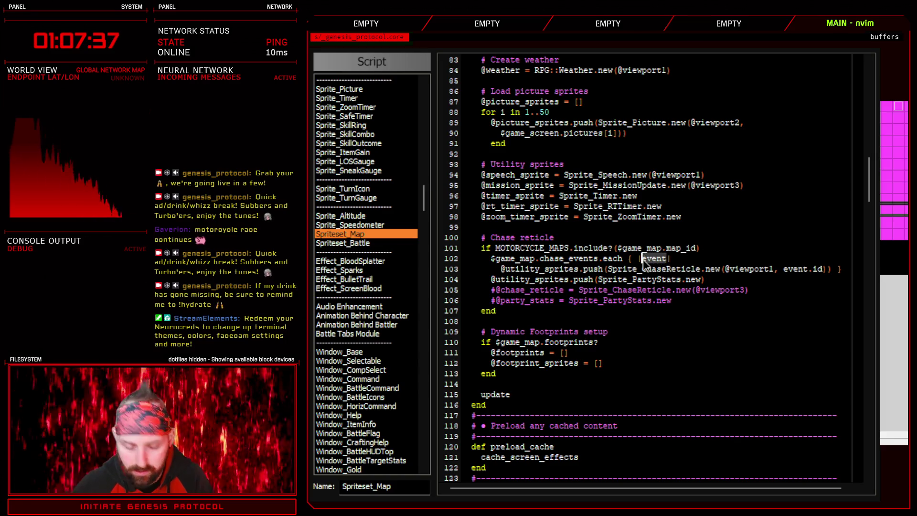
text(id)
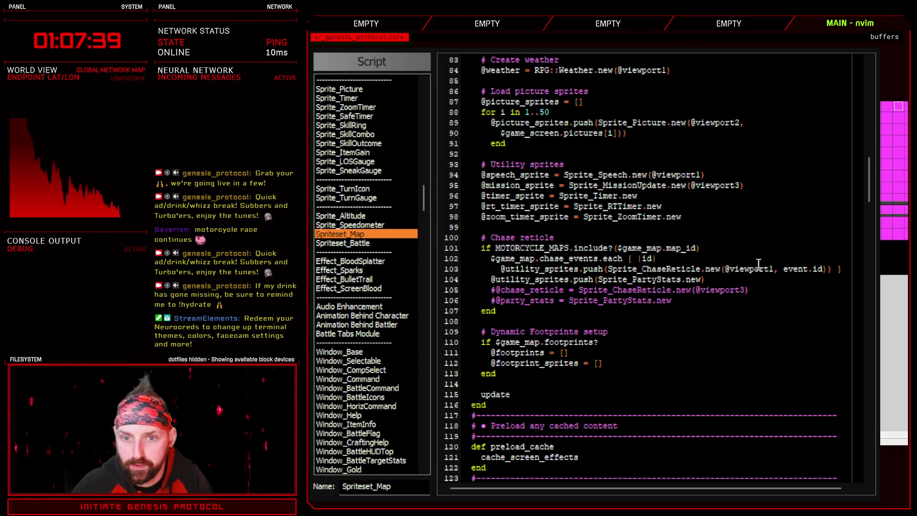
drag(823, 269, 785, 268)
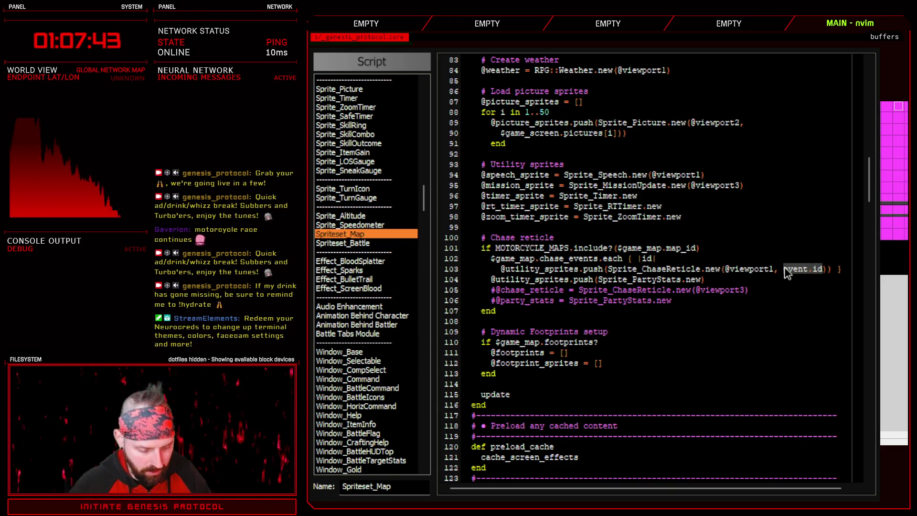
text(id)
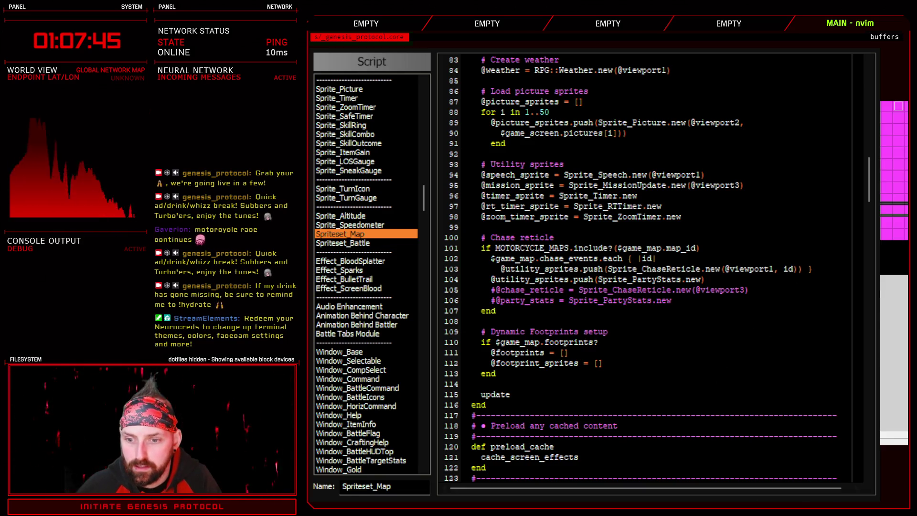
key(F12)
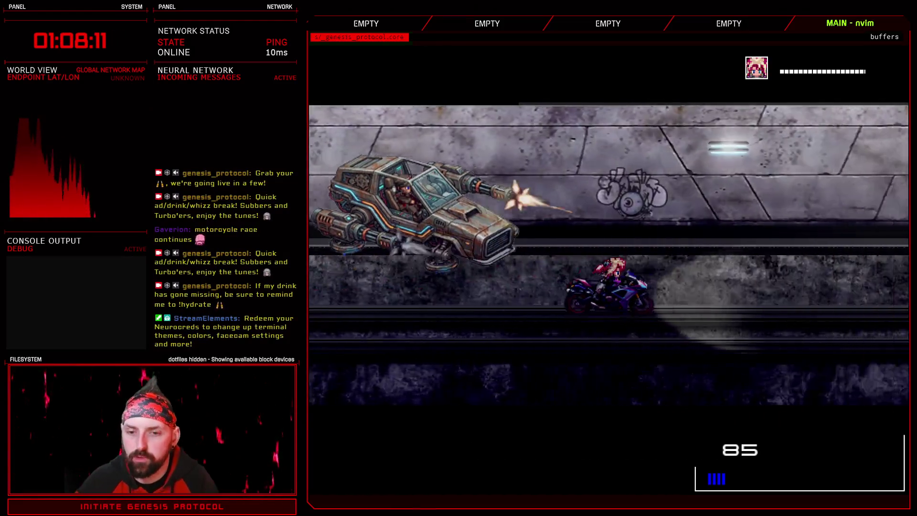
Pause the motorcycle chase and quit back to the title screen
key(Escape)
key(Down)
key(Down)
key(Return)
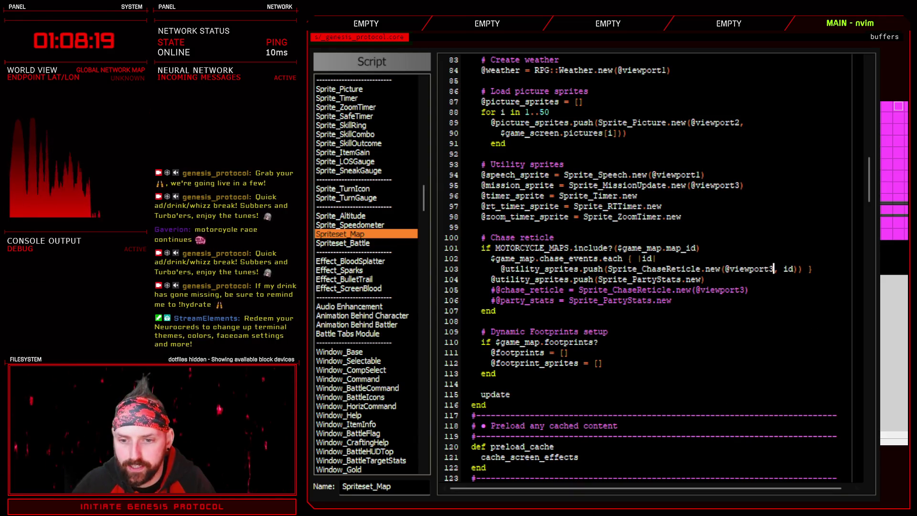
Start a fresh playtest and continue from the Motorcycle Chase save
key(alt+Tab)
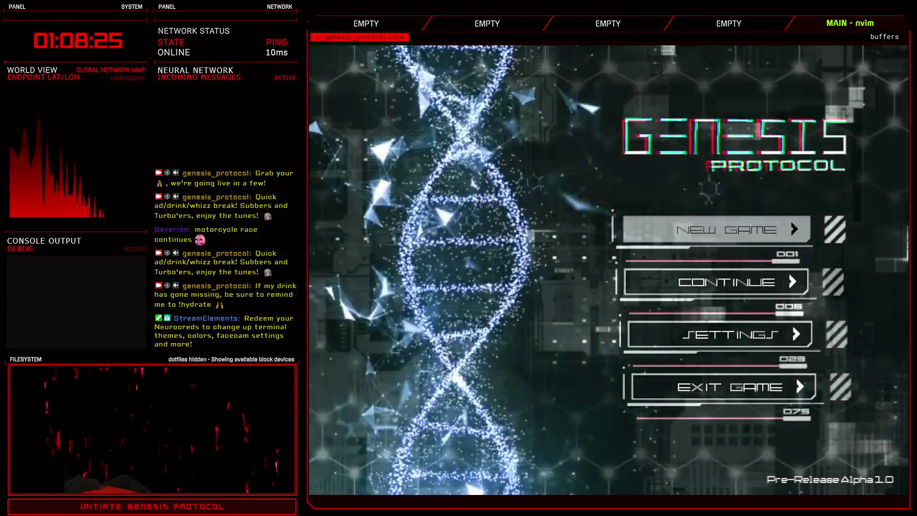
key(Down)
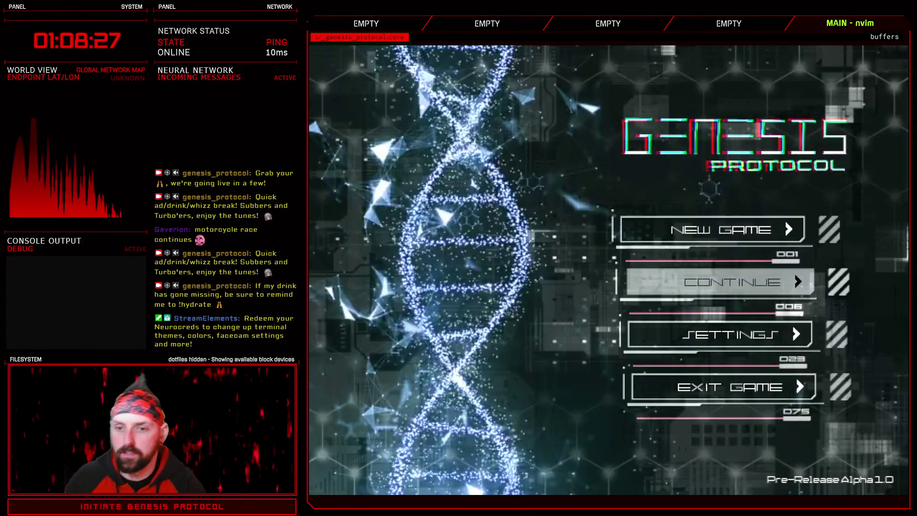
key(Return)
key(Return)
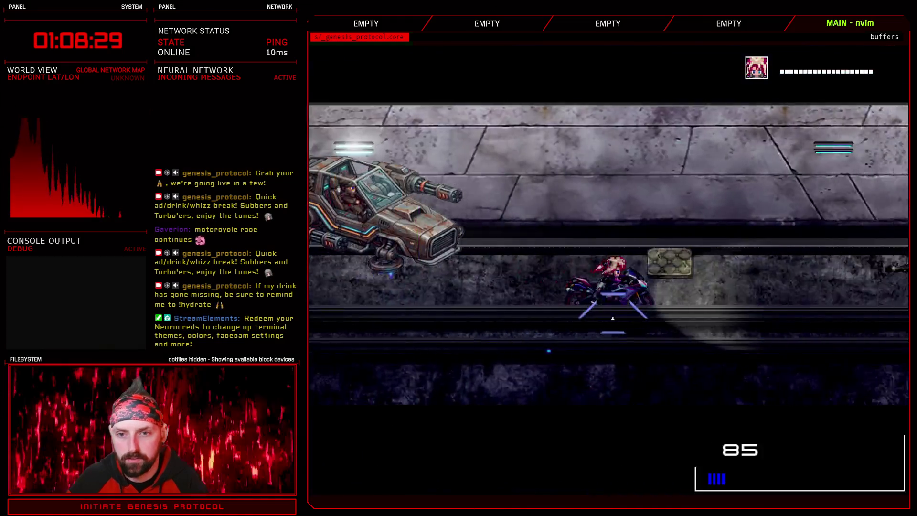
Ride the bike forward, drop back, then steer into the lower lane to check the reticles
key(Up)
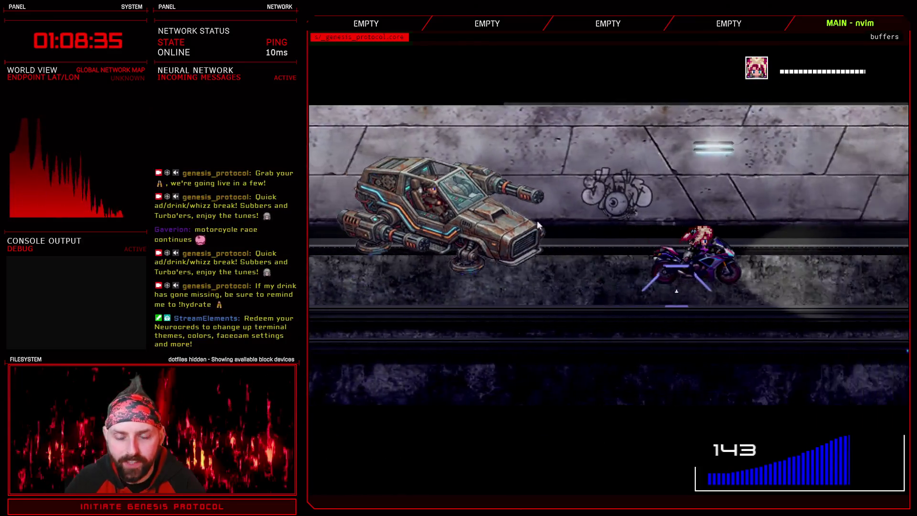
key(Left)
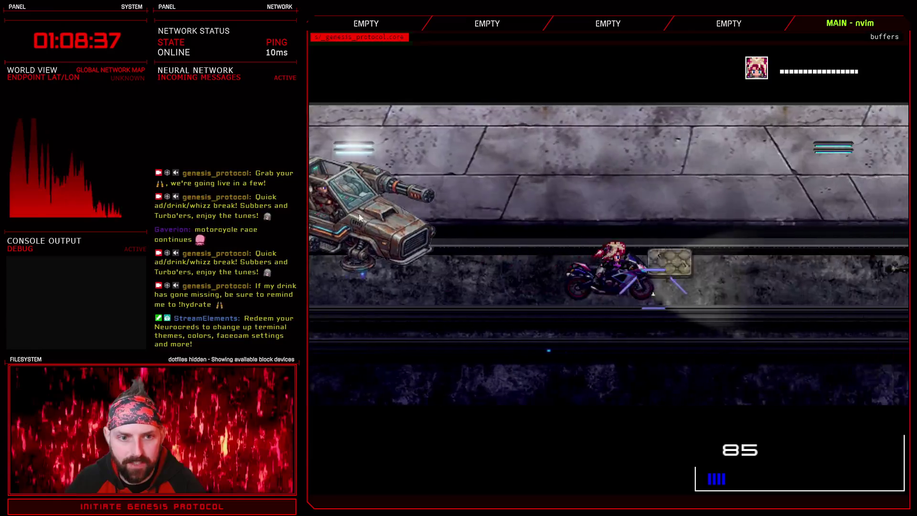
key(Down)
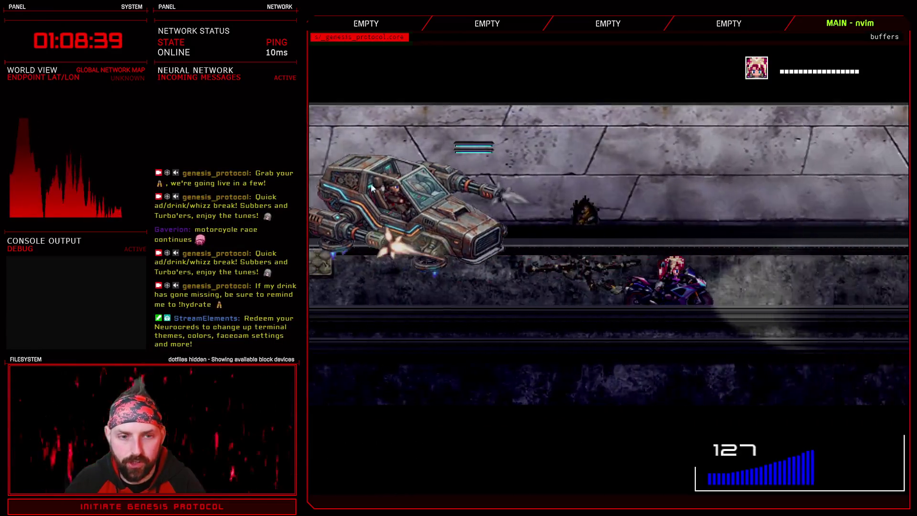
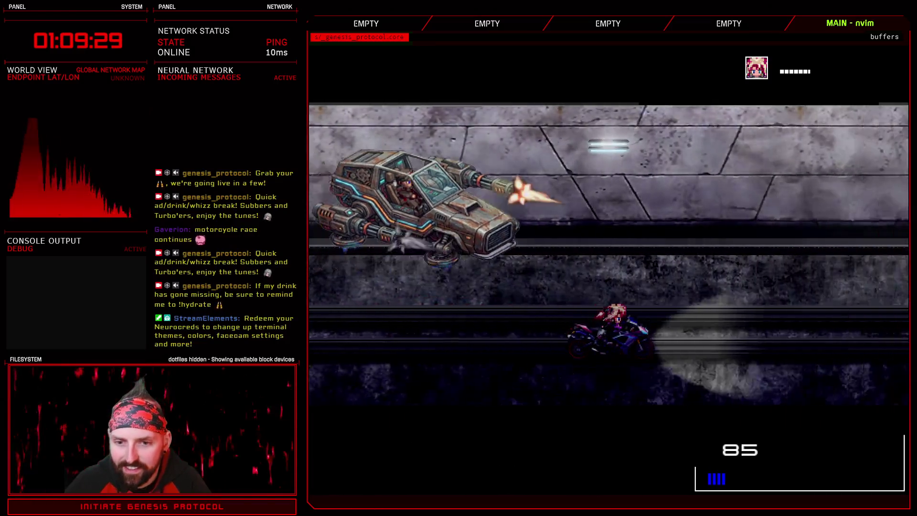
Quit the Motorcycle Chase playtest from the pause menu and exit the game
key(Escape)
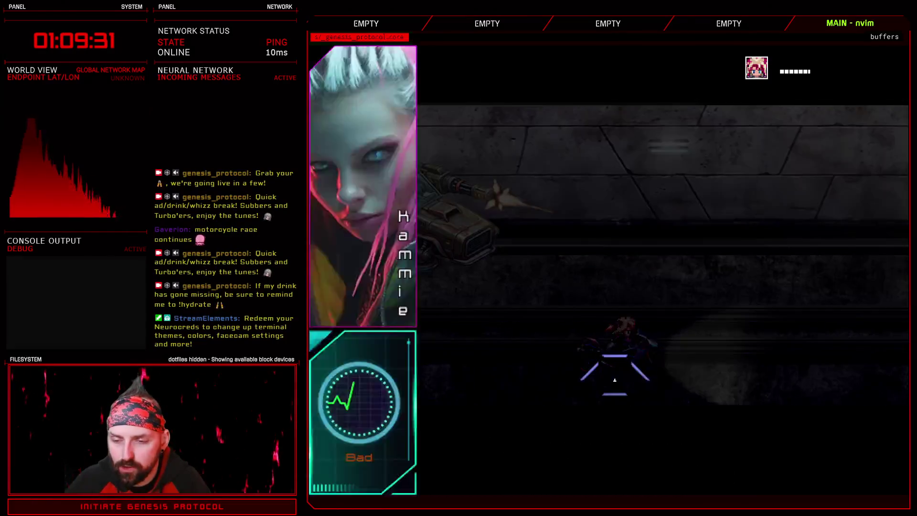
key(Up)
key(Return)
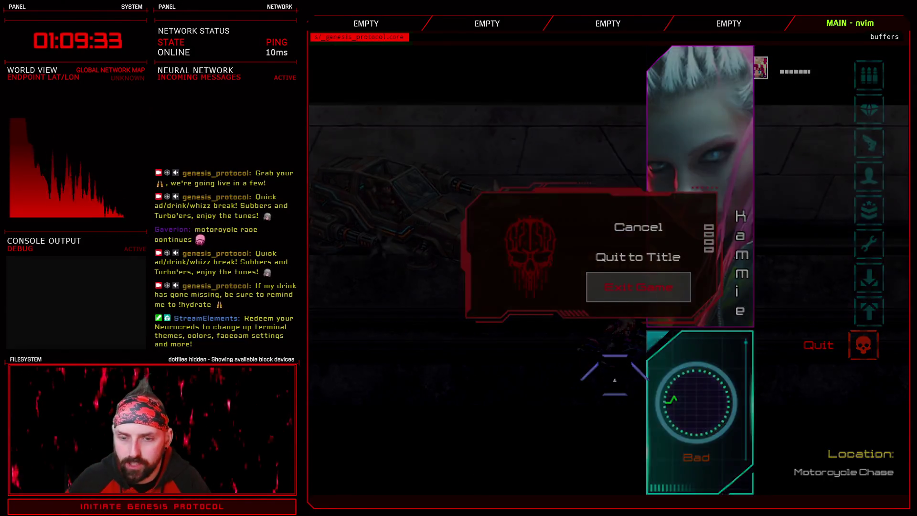
click(687, 301)
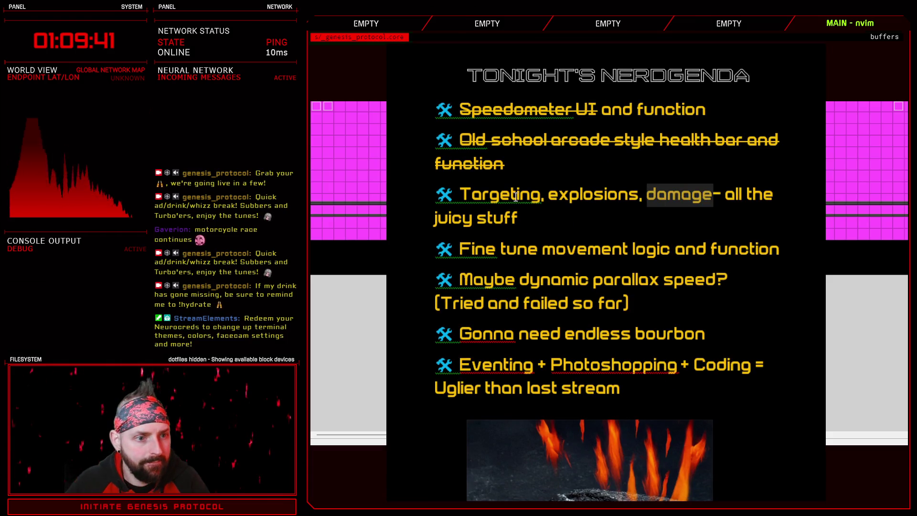
Highlight the word 'damage' on the agenda
click(517, 196)
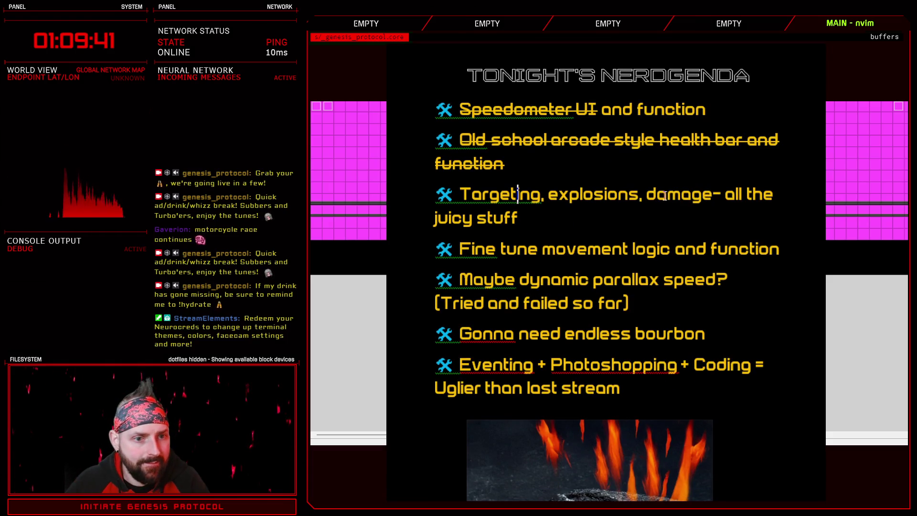
drag(647, 196, 710, 197)
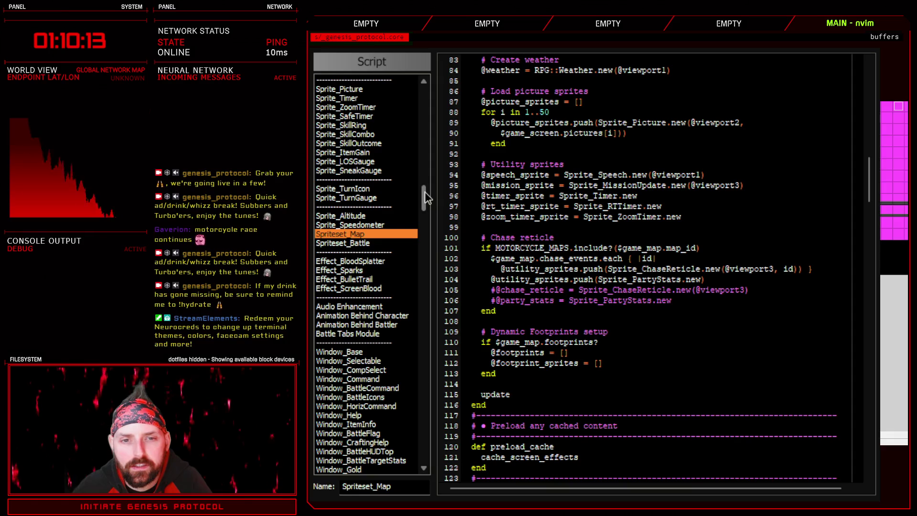
Open the Sprite_ChaseReticle script and scroll down to its fire routine
drag(425, 196, 424, 182)
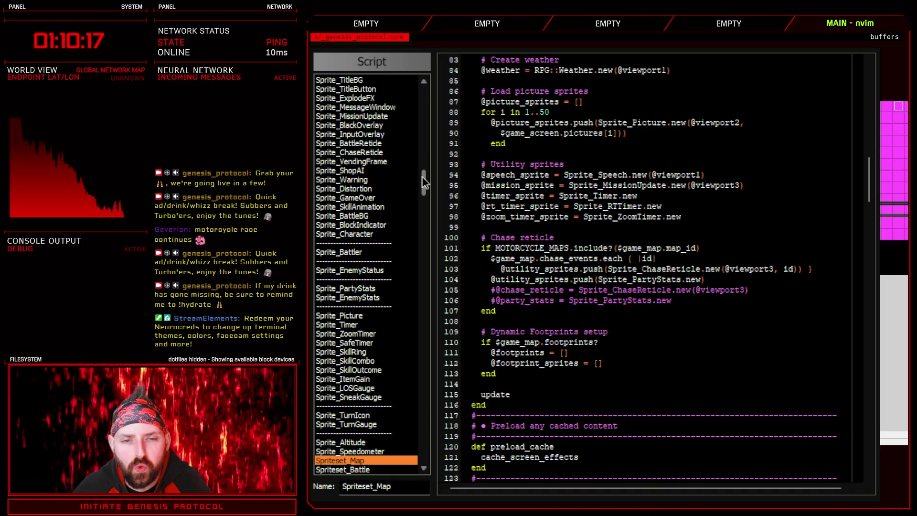
click(380, 152)
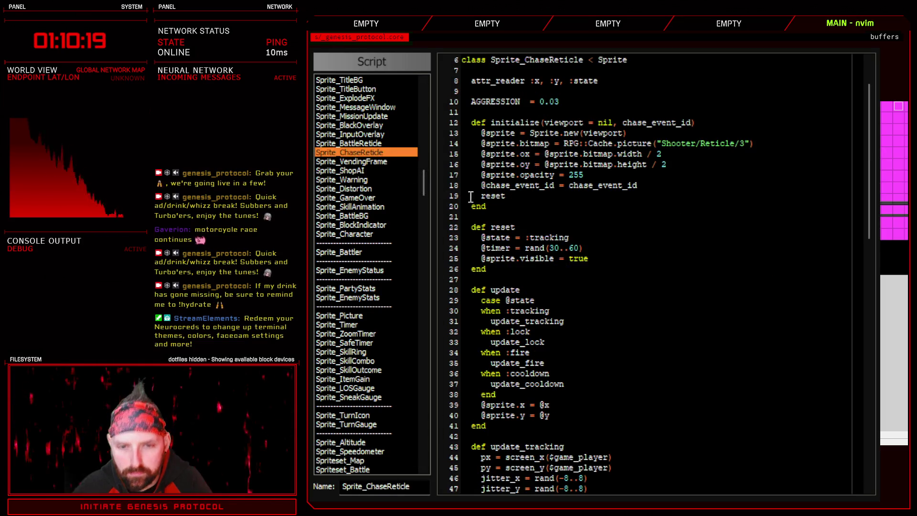
scroll(574, 347, down, 15)
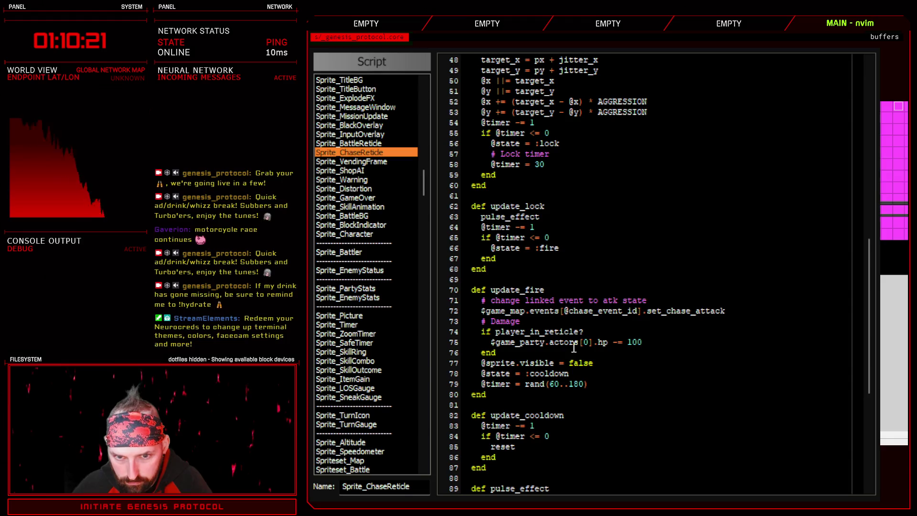
Insert a blank line after the chase-attack call, just before the Damage comment
click(562, 325)
key(Down)
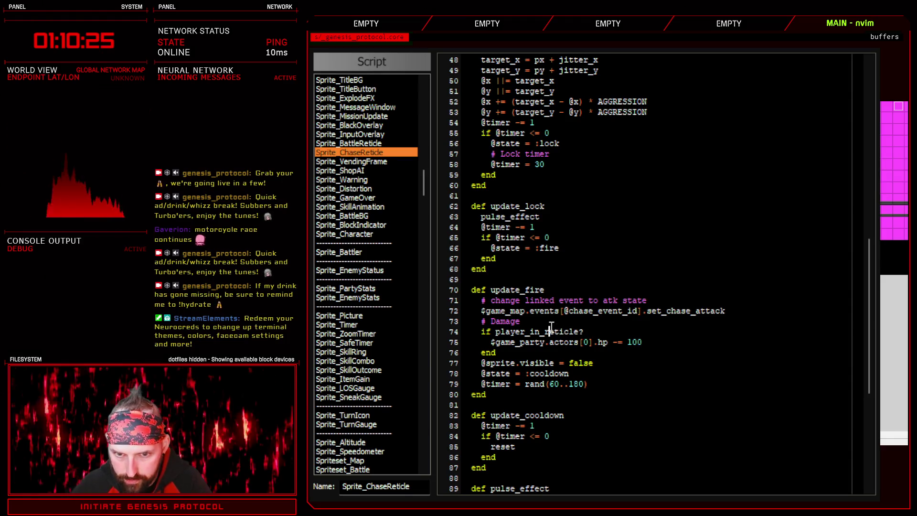
click(570, 322)
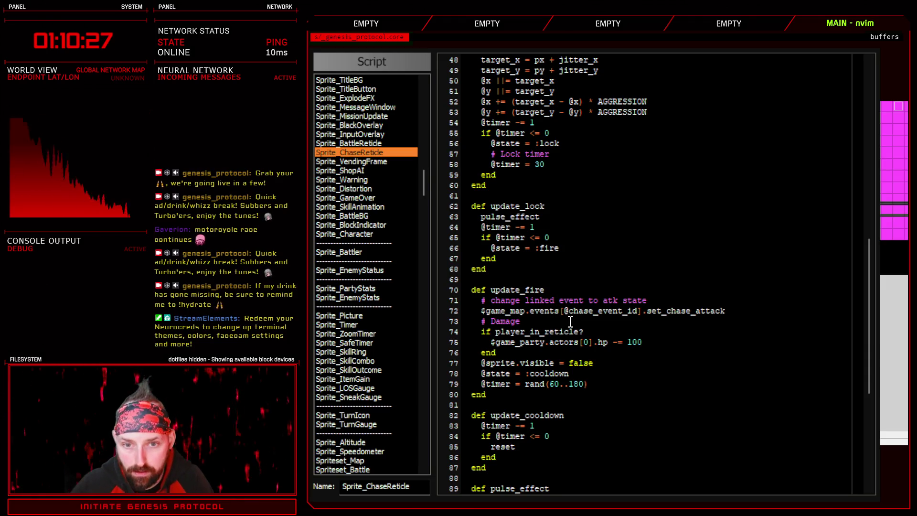
key(Return)
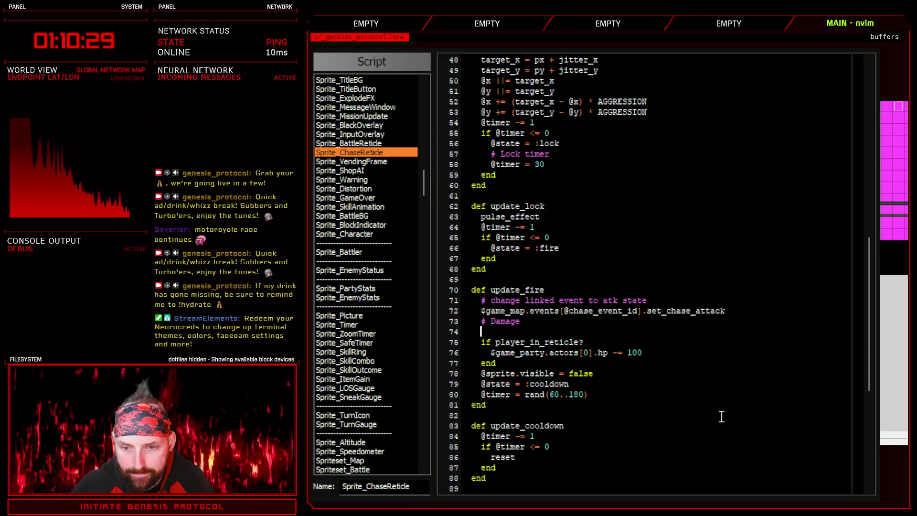
key(BackSpace)
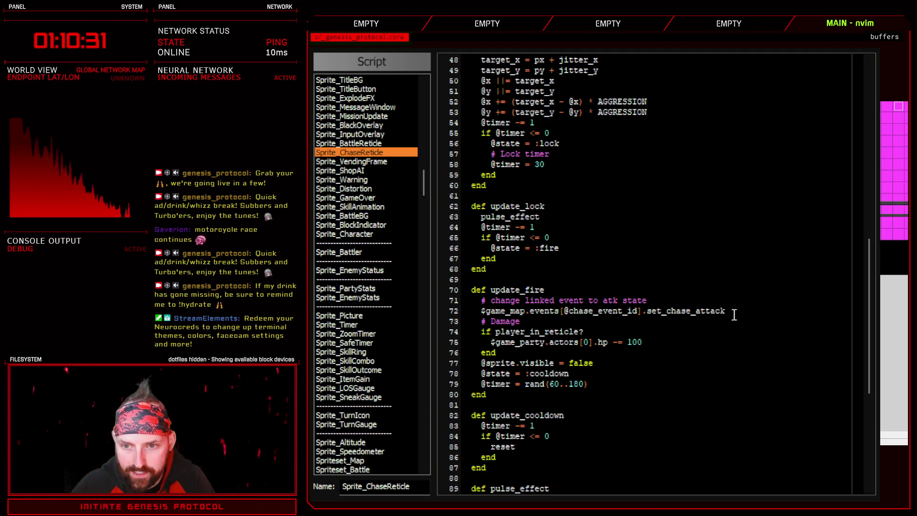
click(733, 314)
key(Return)
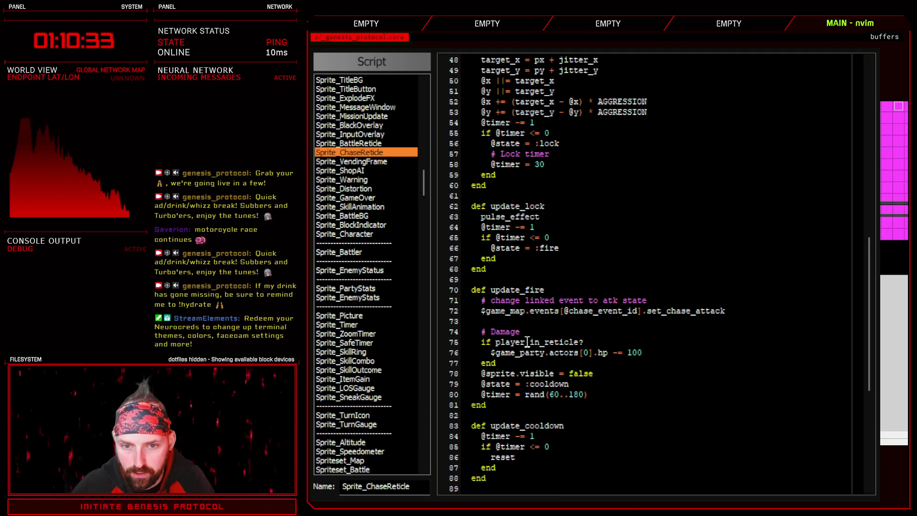
click(529, 362)
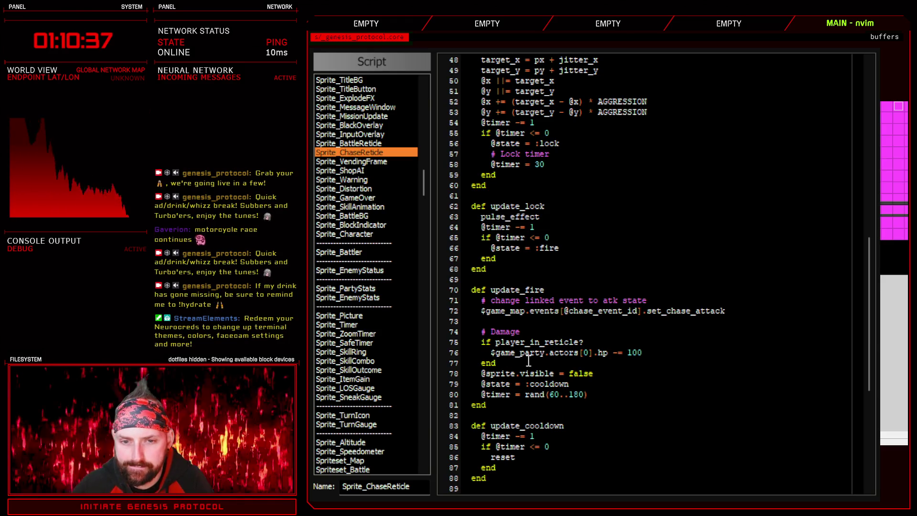
click(527, 321)
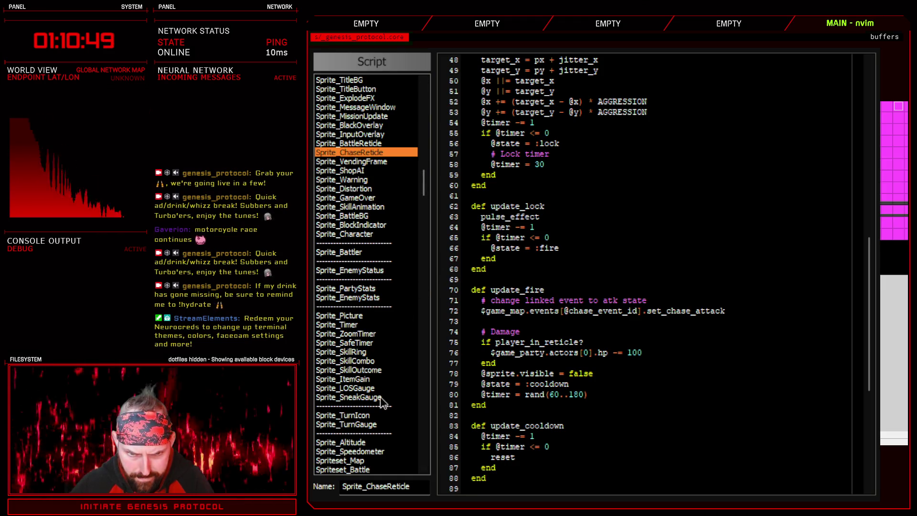
Open the Spriteset_Map script and scroll to the add_effect method's parameter line
click(363, 461)
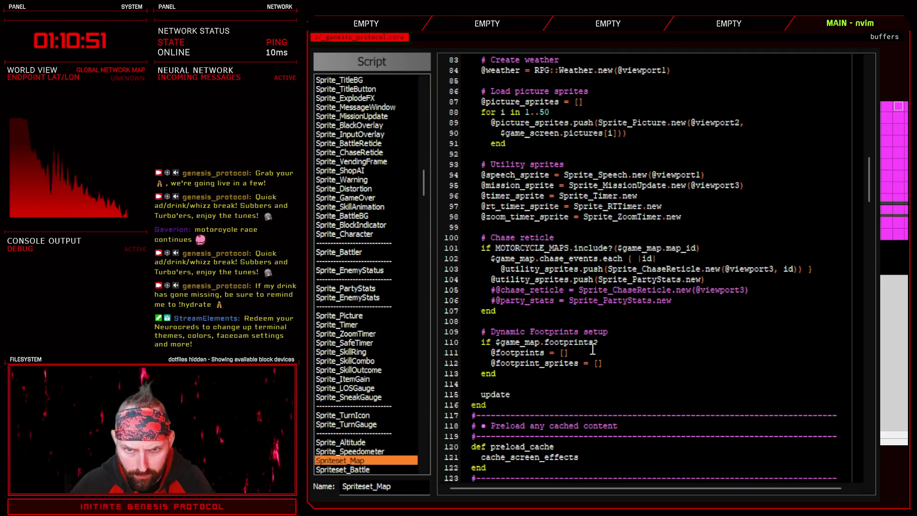
scroll(593, 346, up, 8)
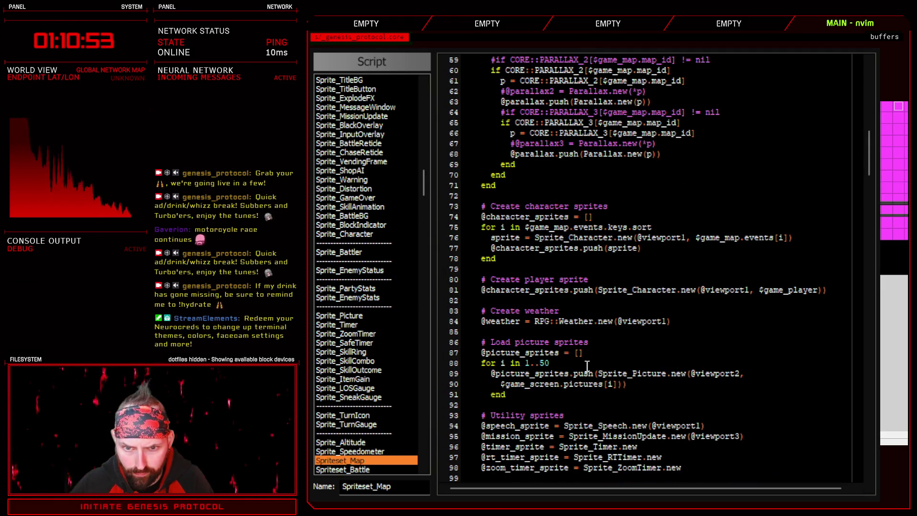
scroll(587, 366, up, 8)
scroll(583, 368, down, 20)
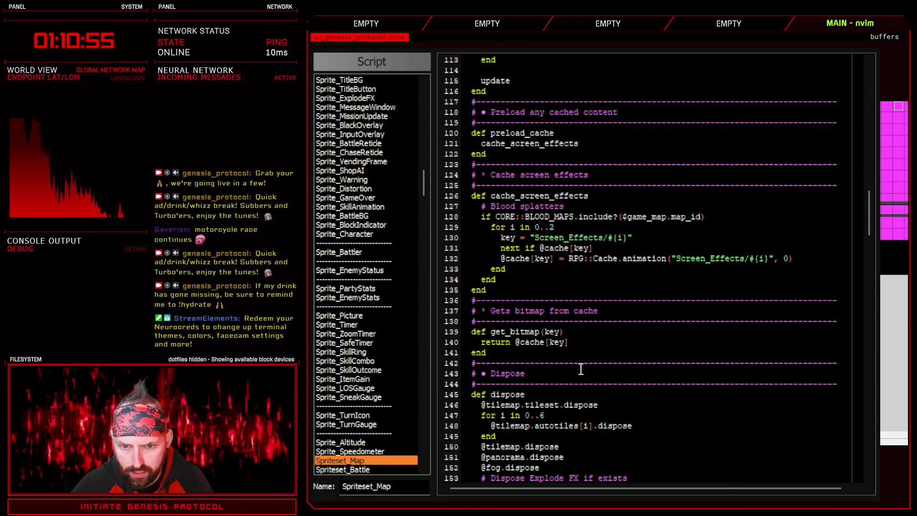
scroll(546, 385, down, 20)
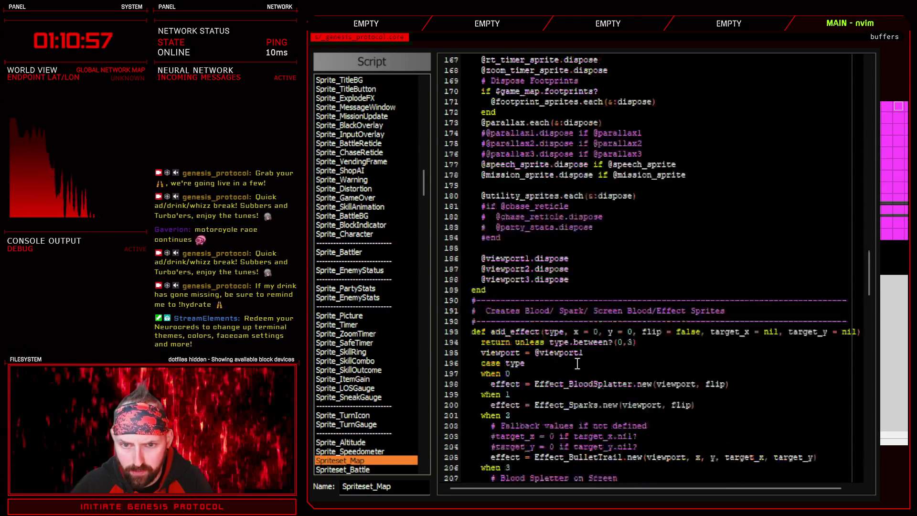
drag(492, 206, 722, 203)
click(800, 206)
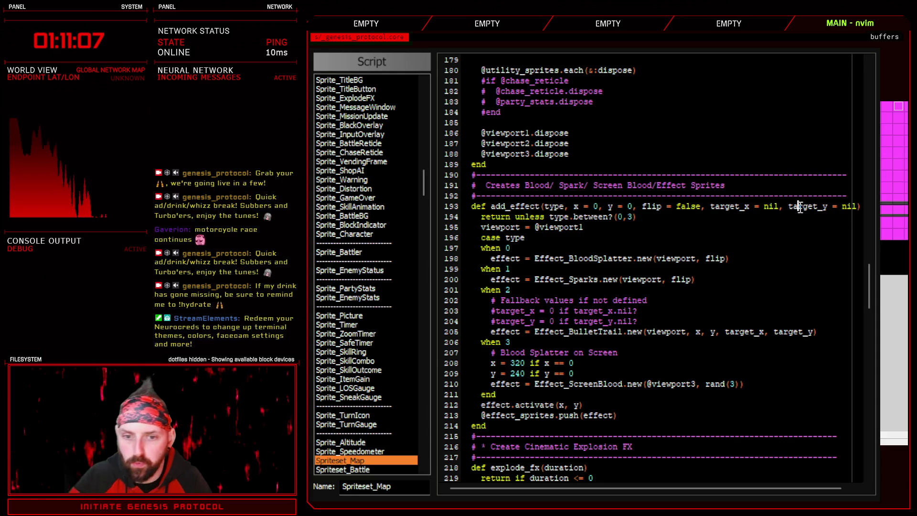
drag(483, 414, 557, 413)
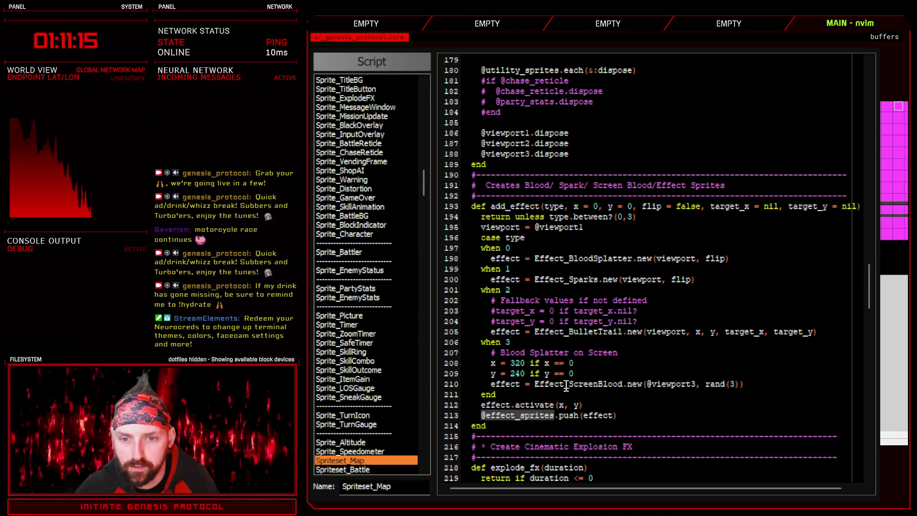
drag(492, 380, 700, 388)
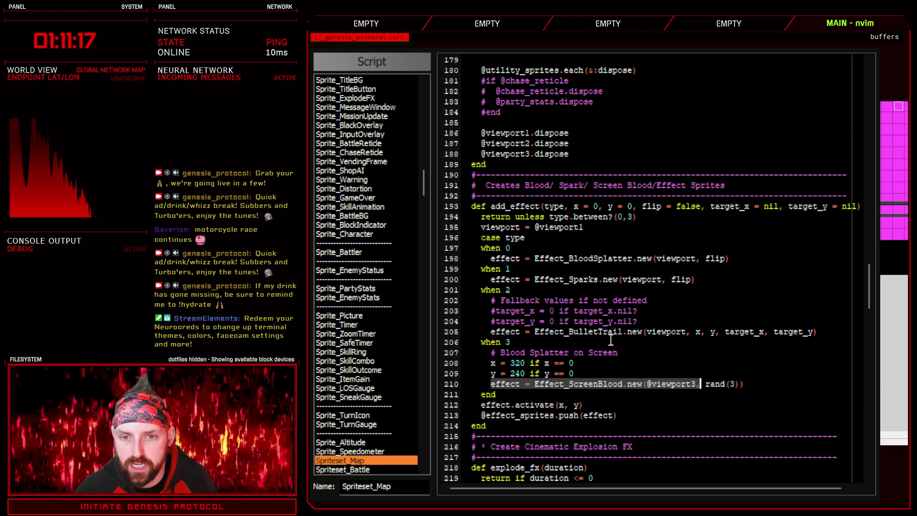
drag(506, 258, 623, 258)
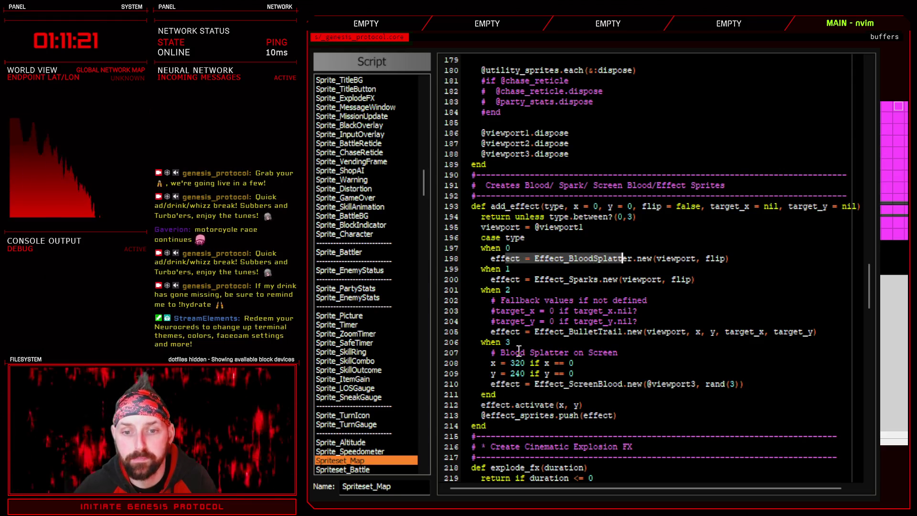
drag(525, 383, 655, 383)
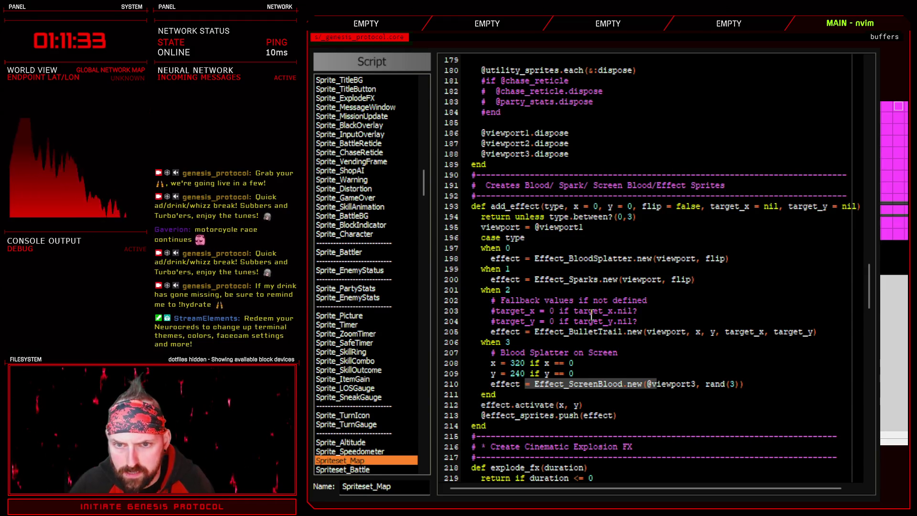
Step through add_effect's type 0 and type 3 cases
click(522, 247)
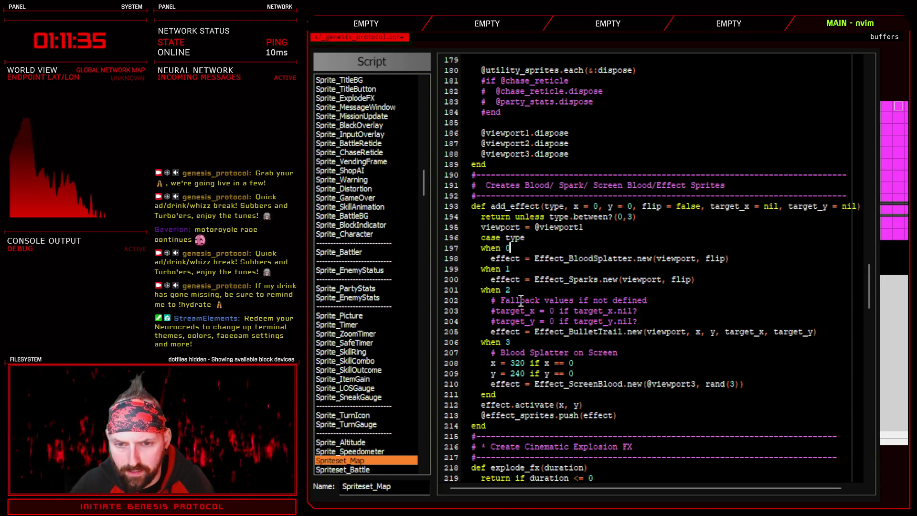
click(523, 250)
click(520, 340)
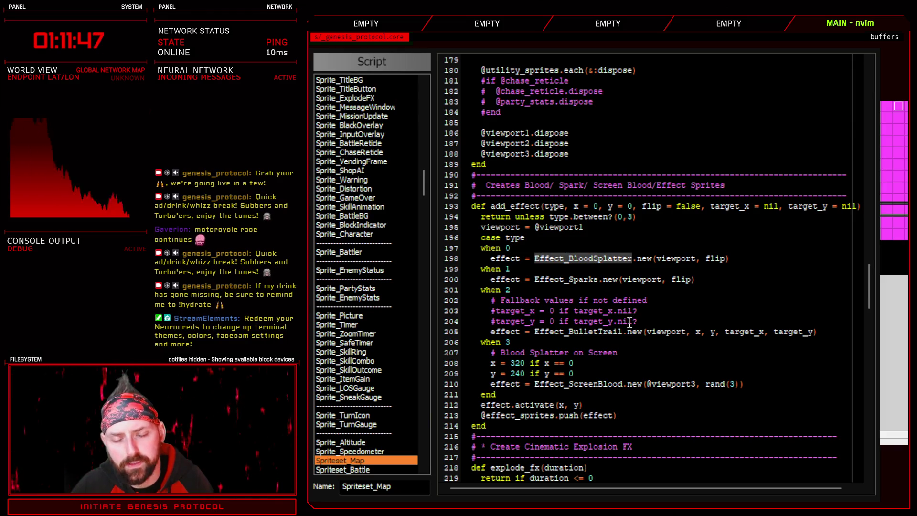
scroll(630, 322, down, 8)
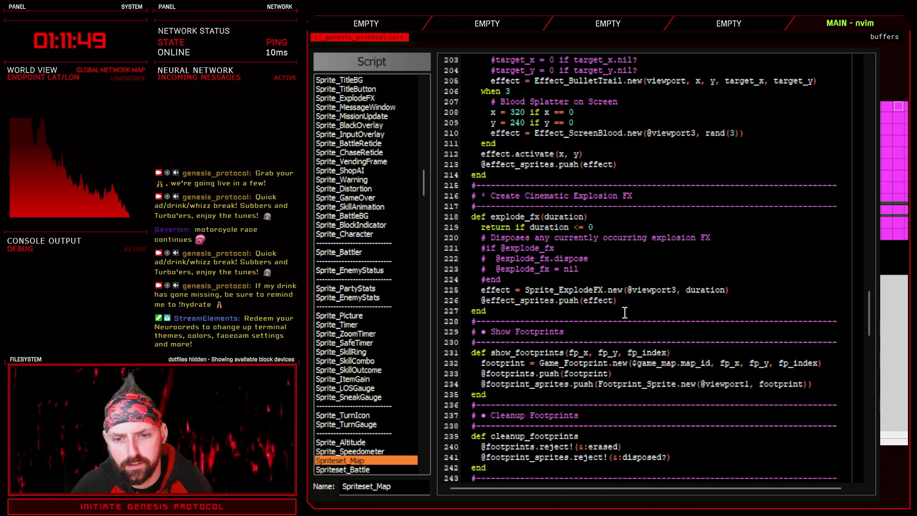
scroll(625, 312, down, 6)
scroll(625, 312, up, 8)
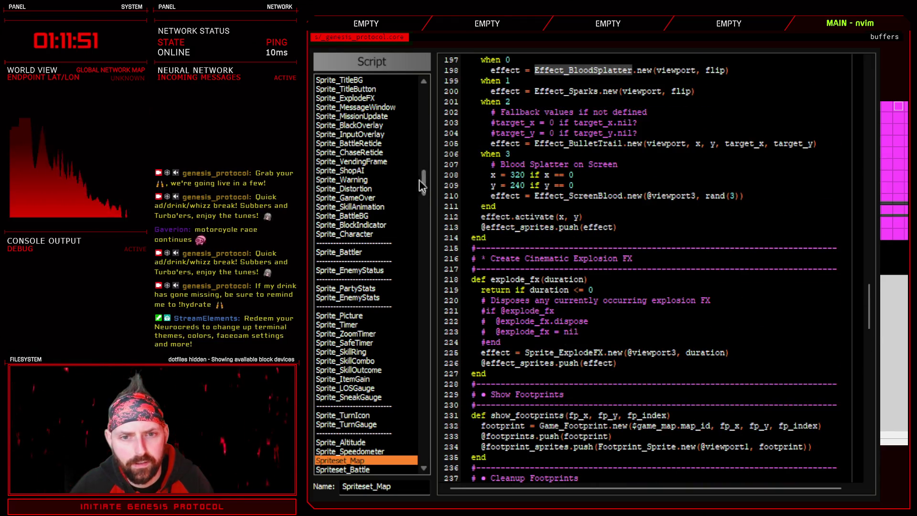
scroll(654, 221, up, 4)
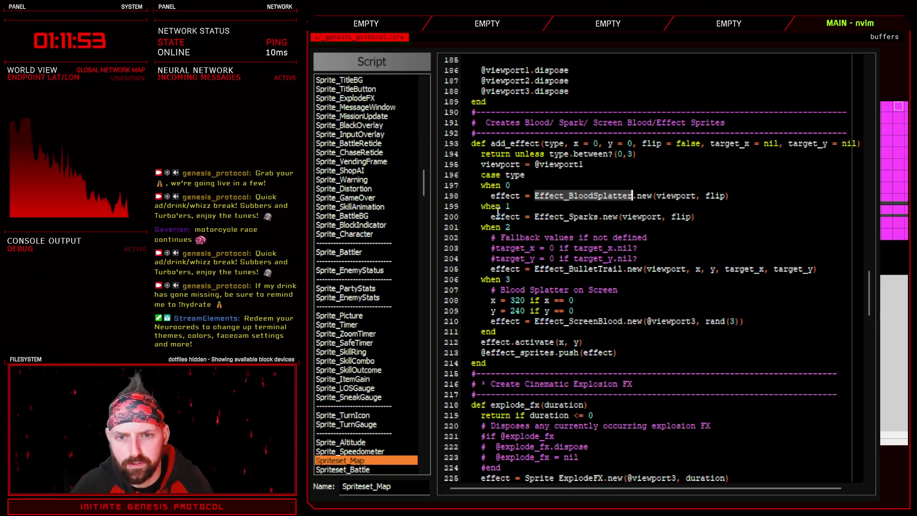
Check Effect_BloodSplatter's total effects count on line 22, then close the scripts
mouse_move(424, 177)
mouse_down()
mouse_move(426, 197)
mouse_move(426, 188)
mouse_up()
click(381, 352)
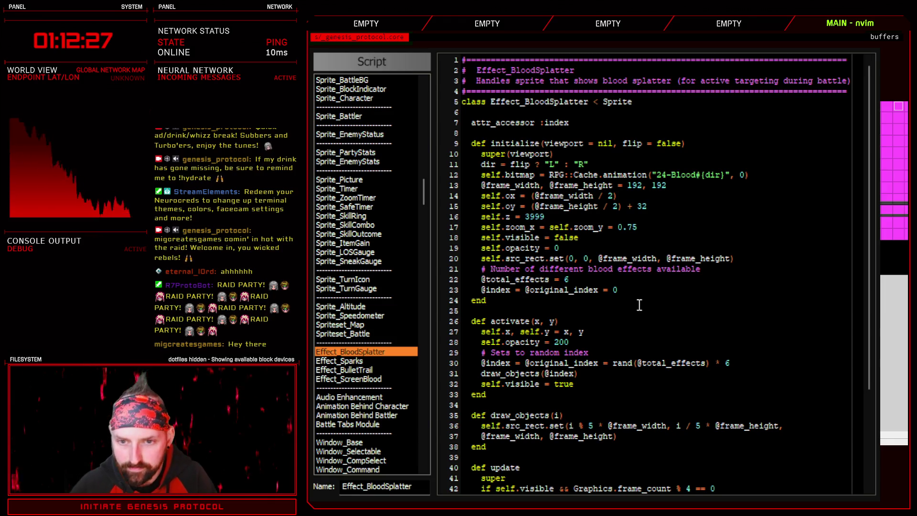
click(635, 284)
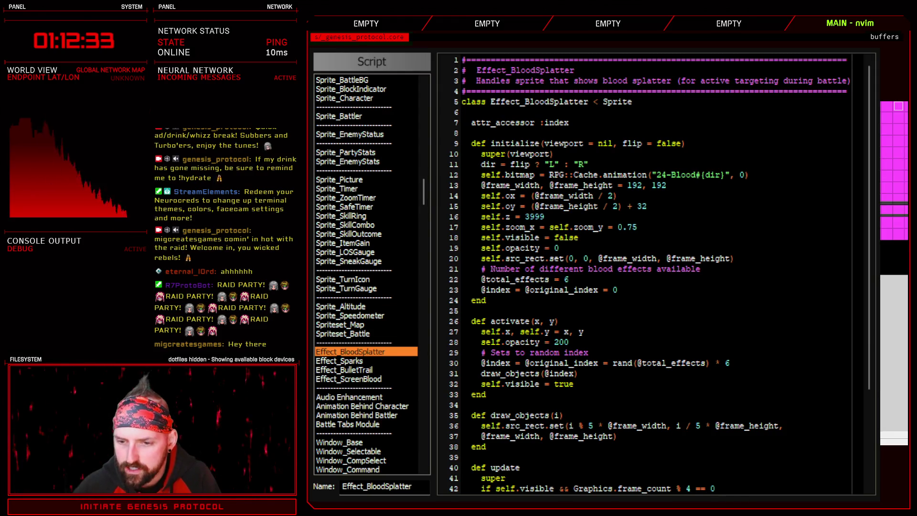
key(Escape)
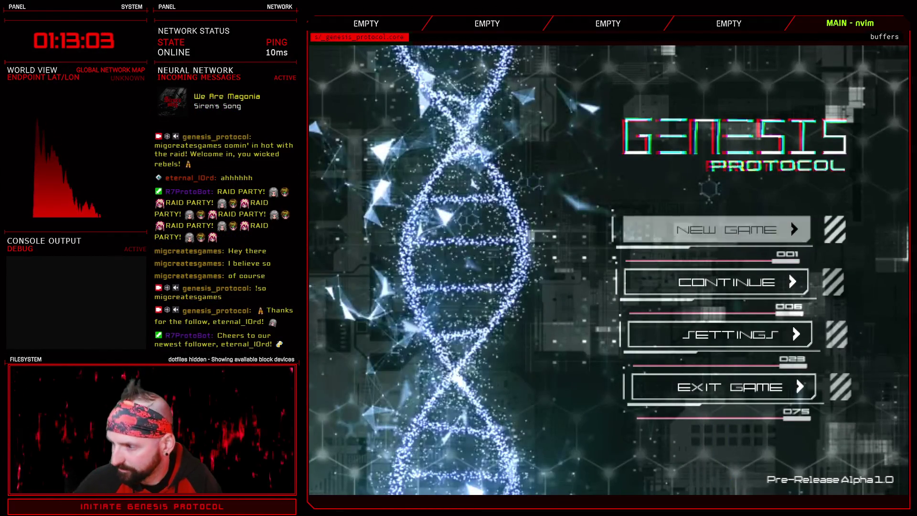
Continue the game from the Motorcycle Chase save
key(Down)
key(Return)
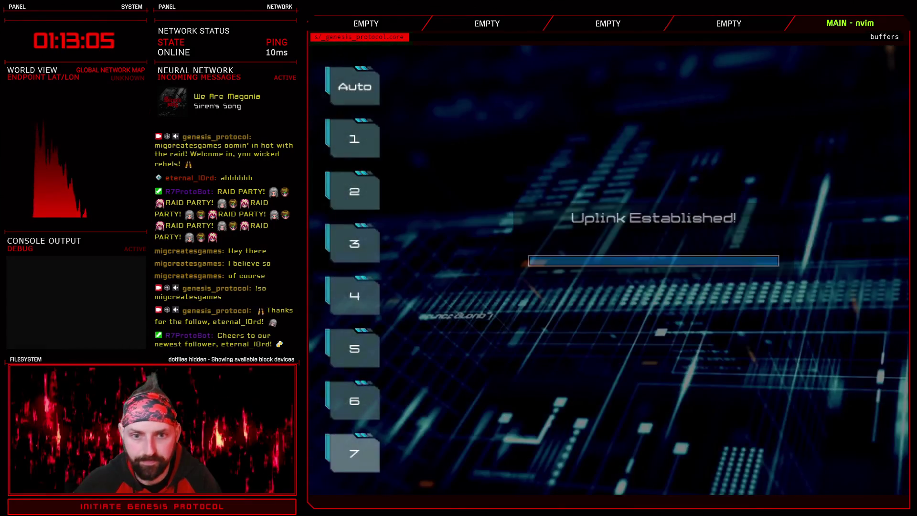
key(Return)
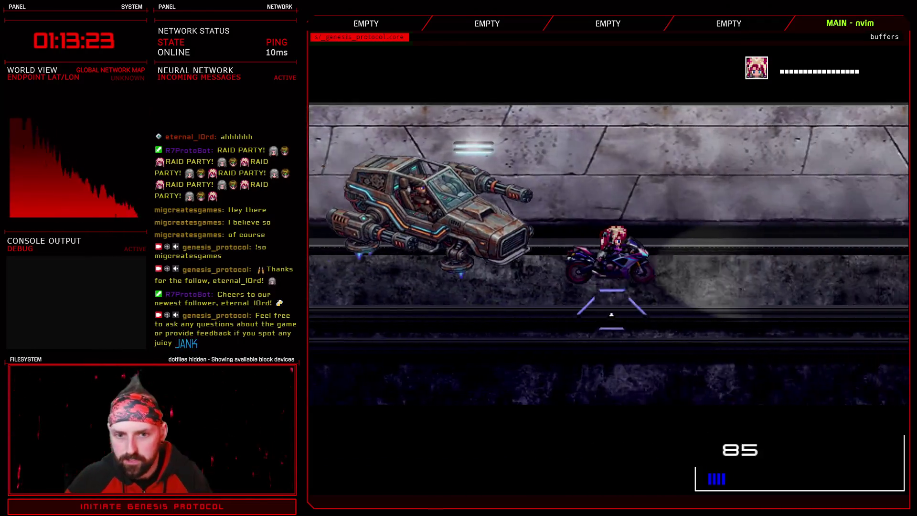
Quit the game entirely from the pause menu
key(Escape)
key(Up)
key(Return)
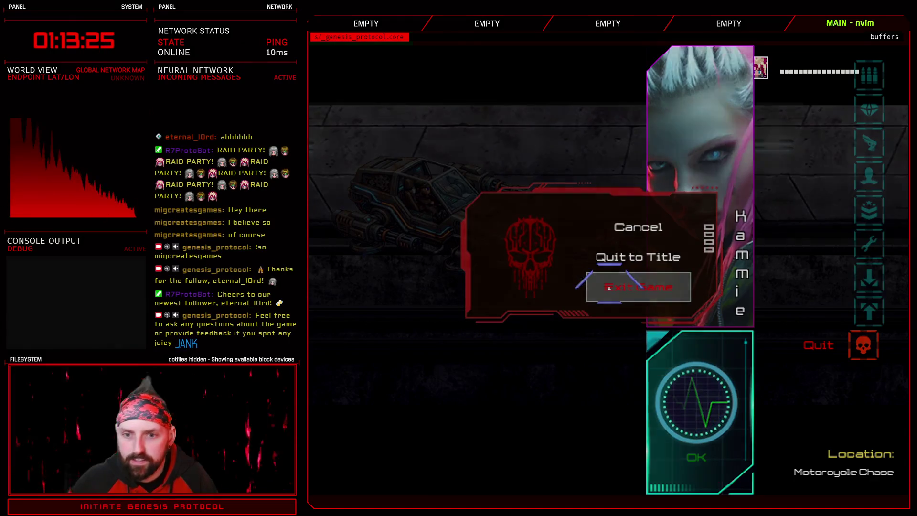
key(Return)
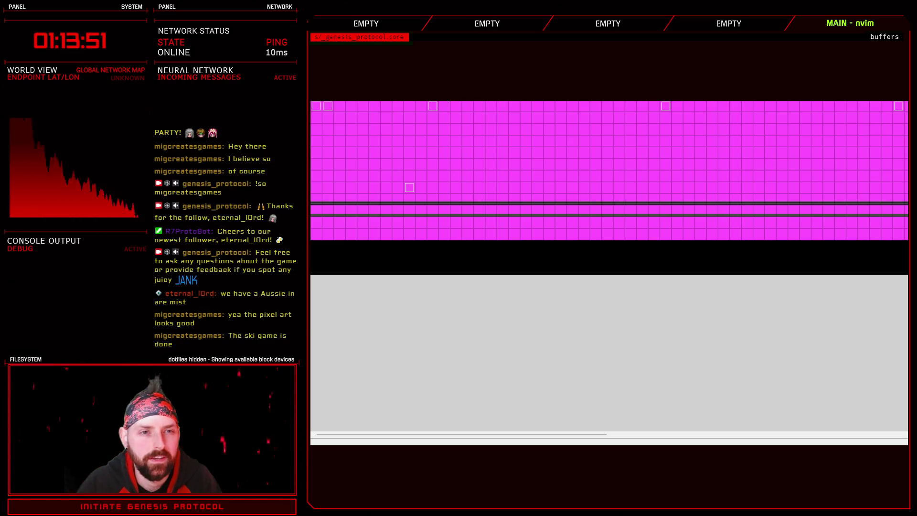
Reopen Effect_BloodSplatter and inspect its total effects value and index reset on lines 22-23
key(F11)
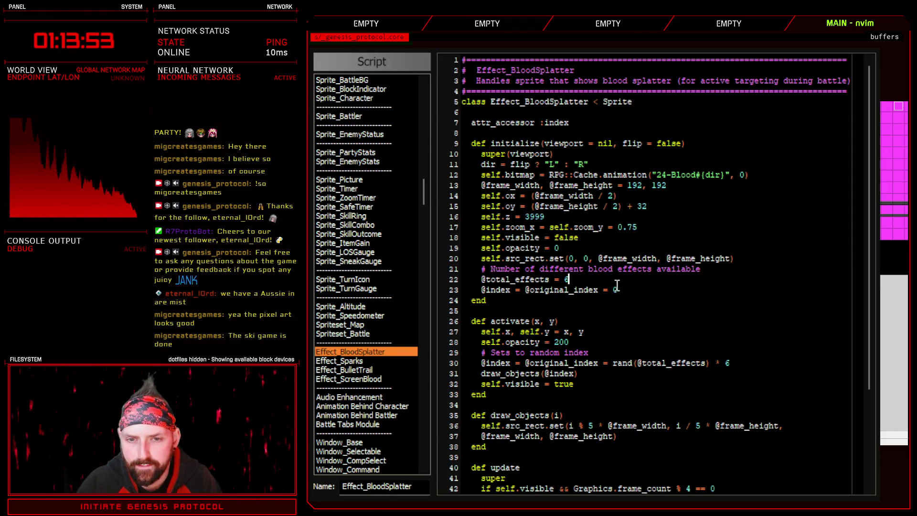
click(669, 278)
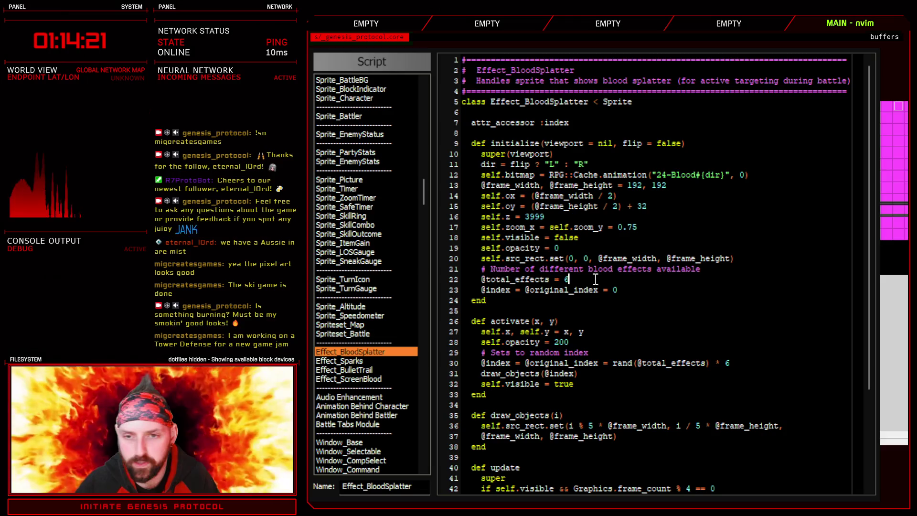
click(630, 288)
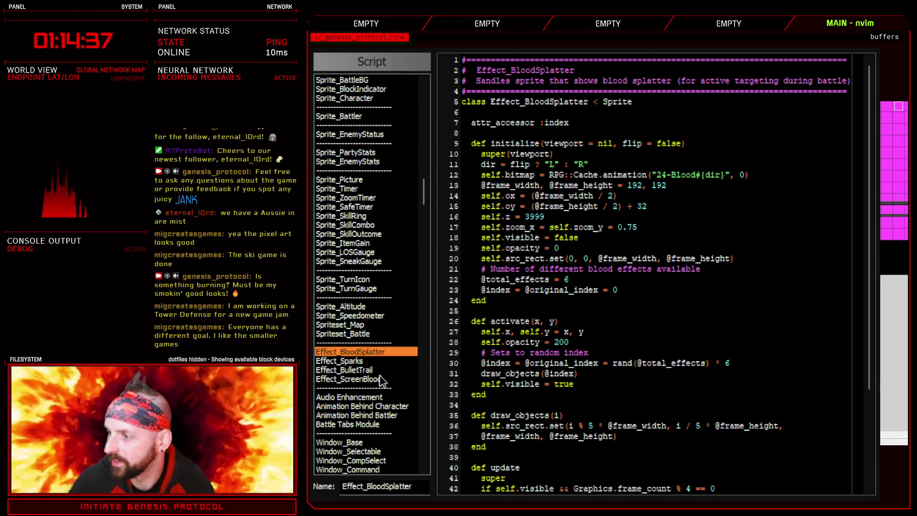
Browse Effect_BulletTrail's set_sprite code, Effect_BloodSplatter, and the Sprite_Speedometer script
click(363, 370)
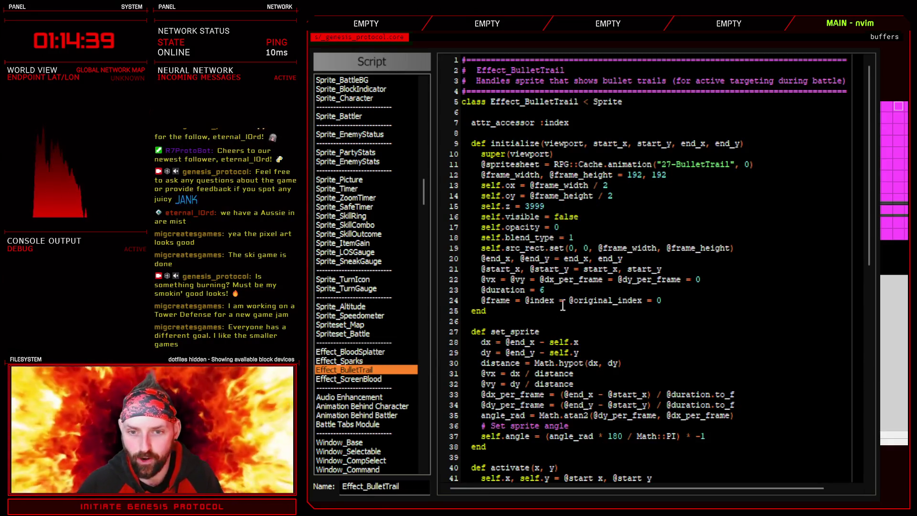
drag(556, 187, 589, 356)
click(718, 321)
click(605, 336)
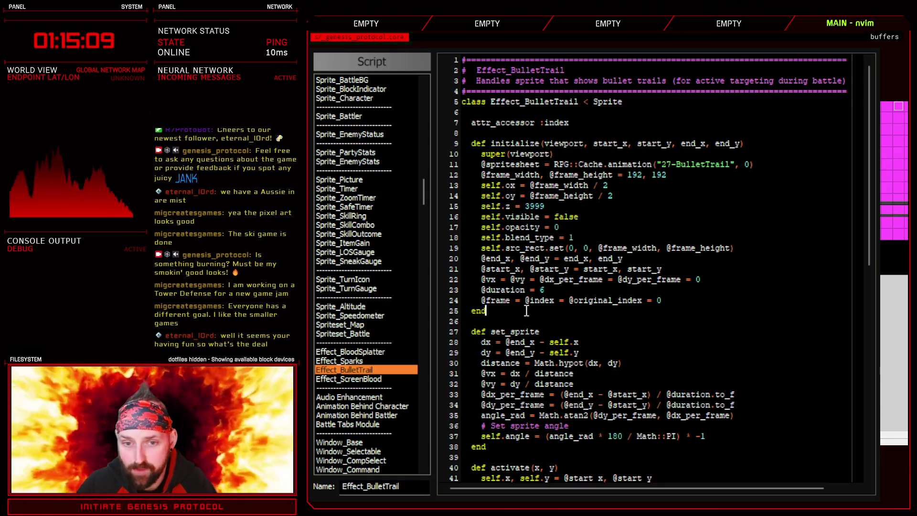
click(366, 353)
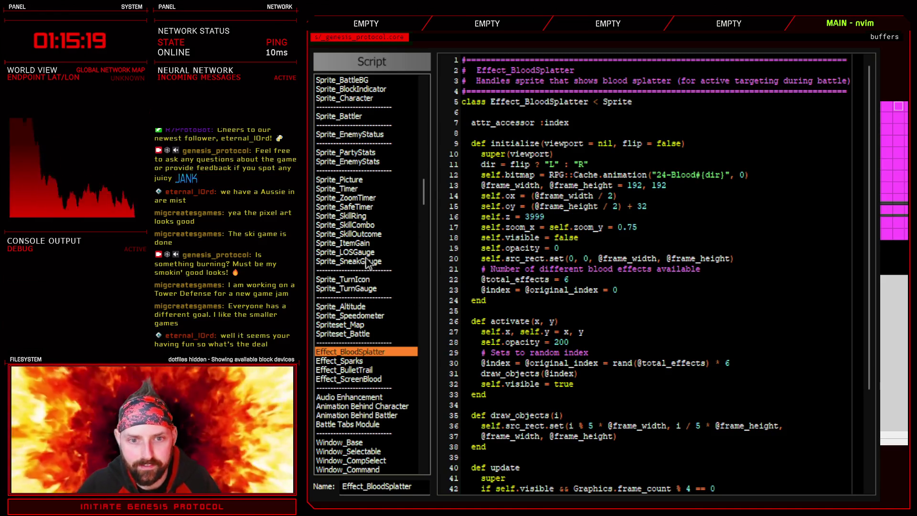
click(372, 316)
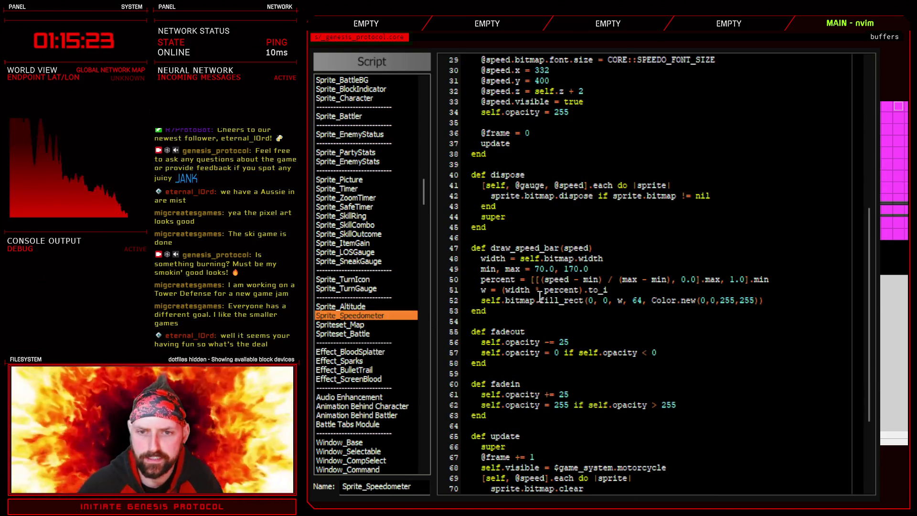
scroll(559, 245, up, 10)
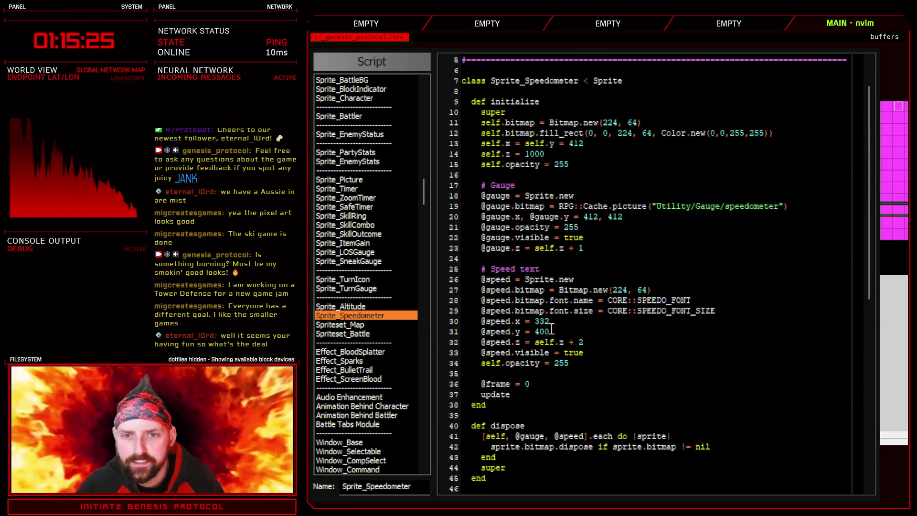
scroll(559, 258, down, 10)
scroll(568, 309, down, 4)
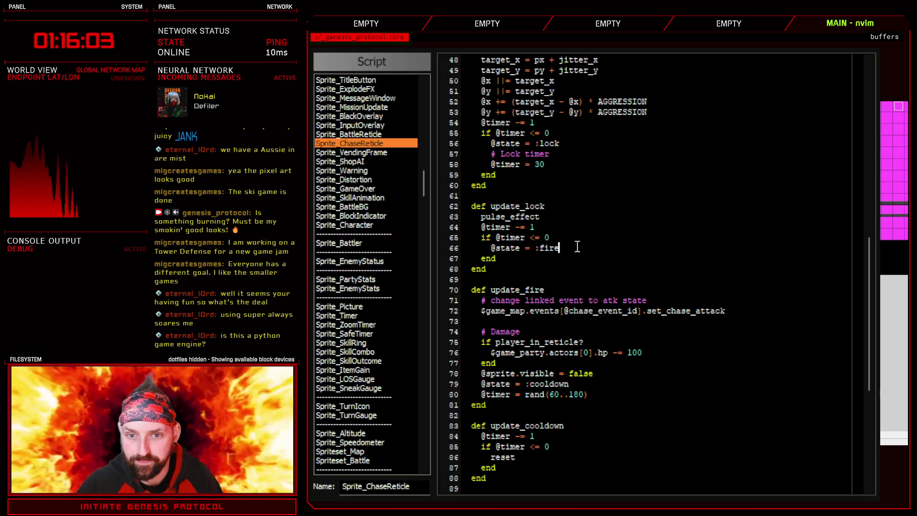
Review the timer countdowns and lock checks in update_tracking and update_lock
scroll(611, 310, up, 2)
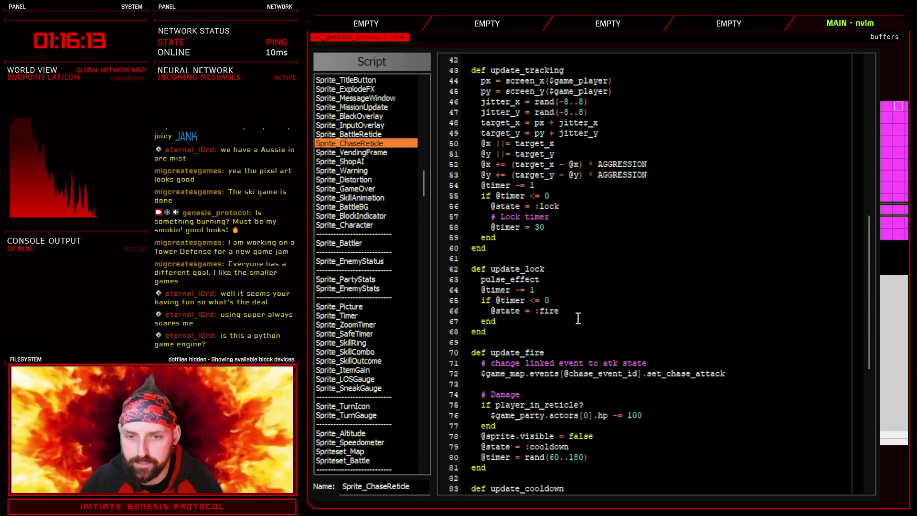
click(562, 270)
scroll(568, 287, up, 4)
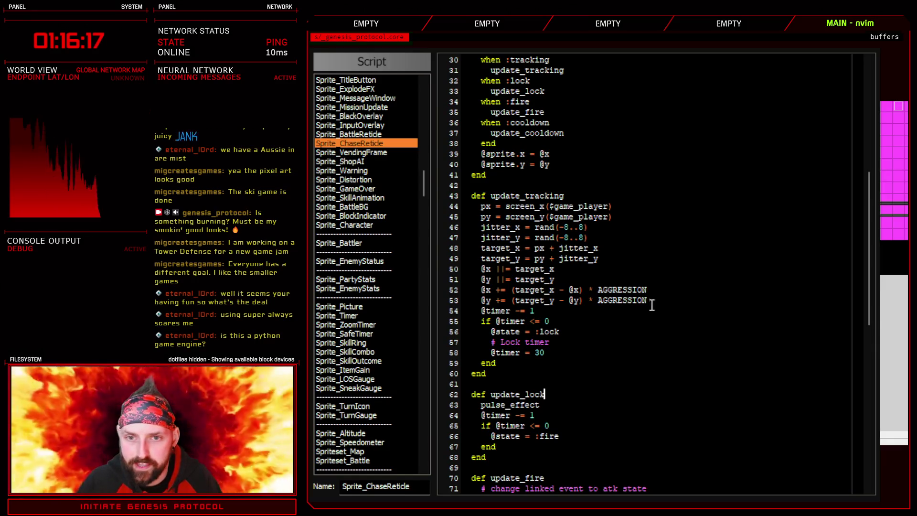
scroll(653, 309, up, 4)
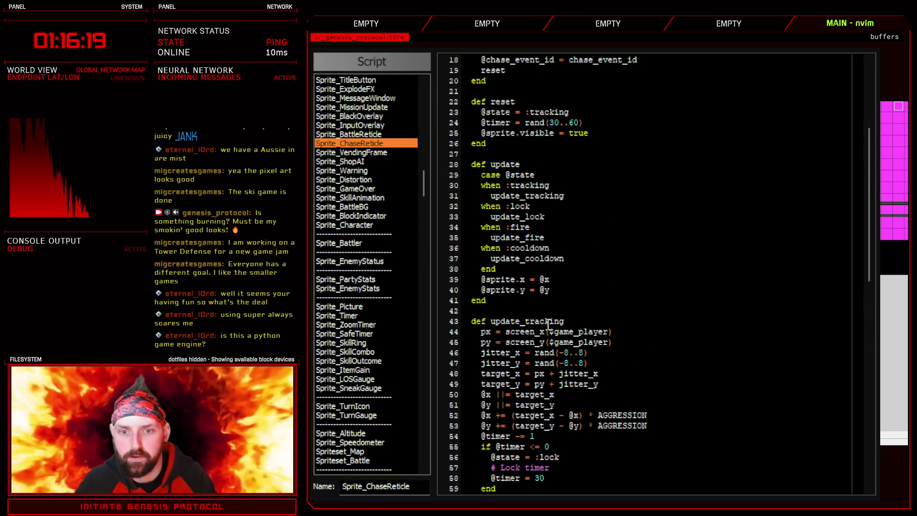
click(587, 319)
scroll(588, 320, down, 4)
click(588, 310)
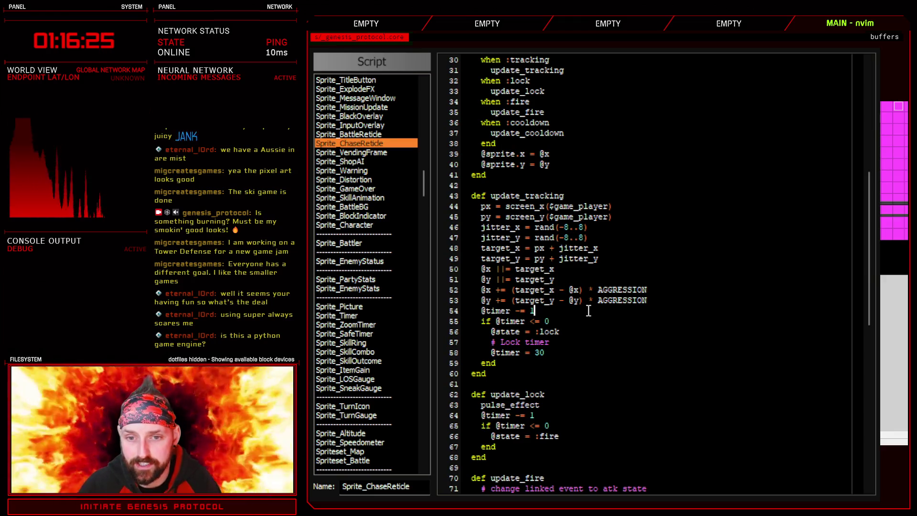
click(575, 323)
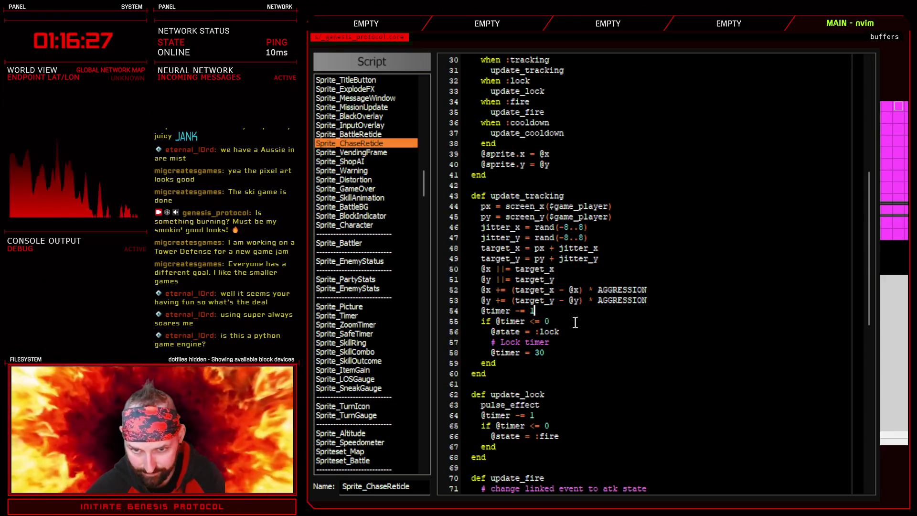
scroll(576, 322, down, 2)
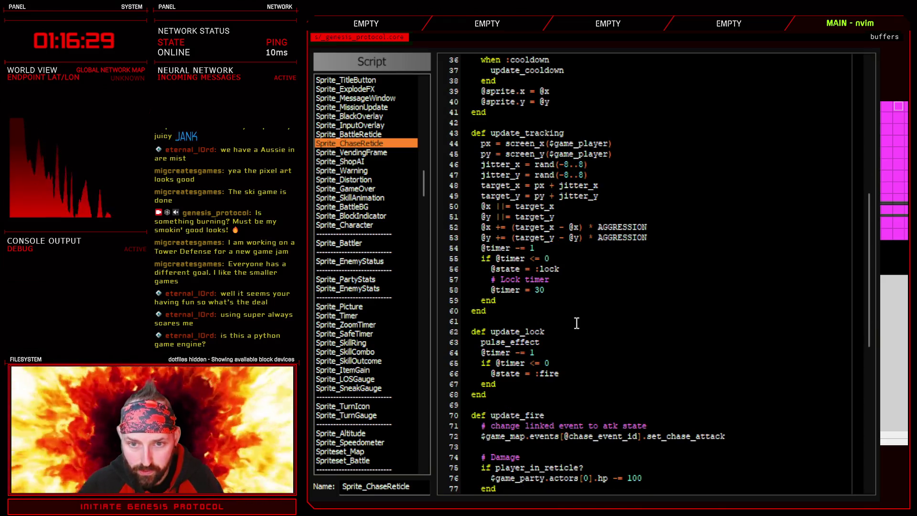
scroll(577, 323, down, 2)
click(586, 297)
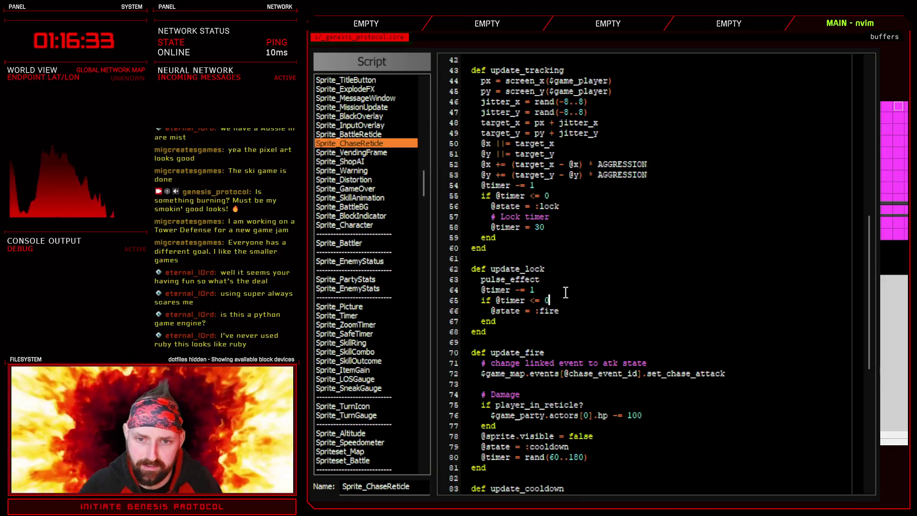
click(609, 293)
Insert a new line after the 100 HP damage line in update_fire
scroll(608, 292, down, 2)
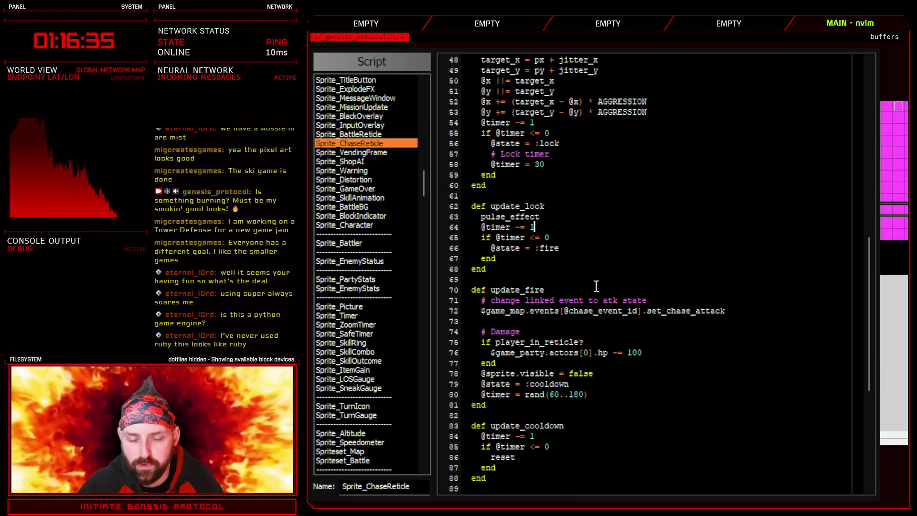
click(738, 309)
scroll(738, 308, down, 2)
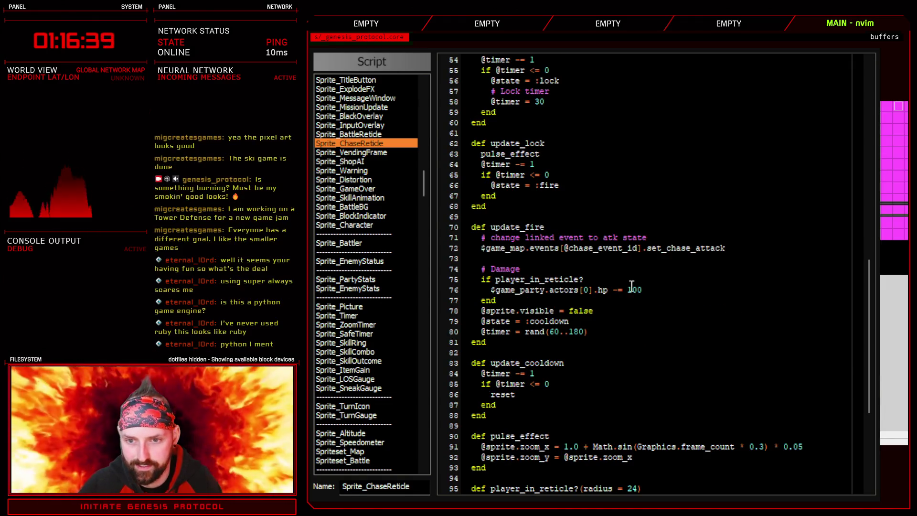
click(655, 287)
key(Return)
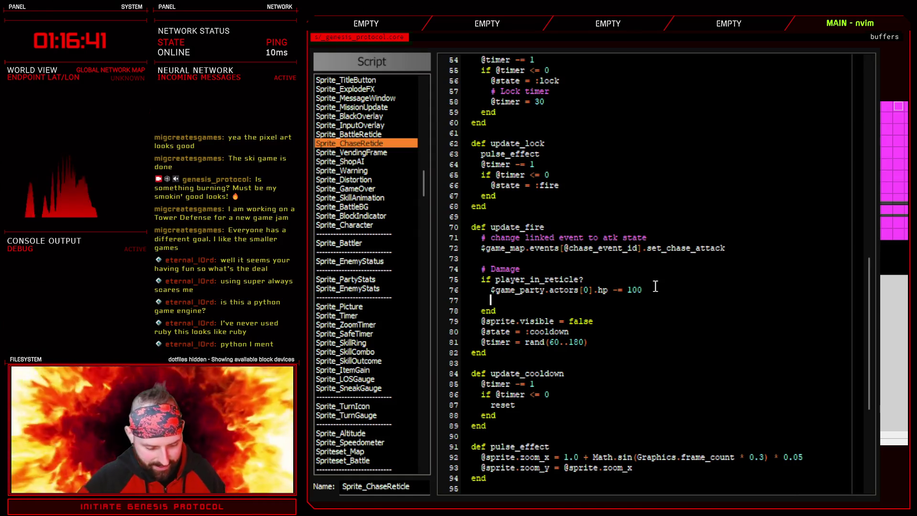
text($scene.spriteset)
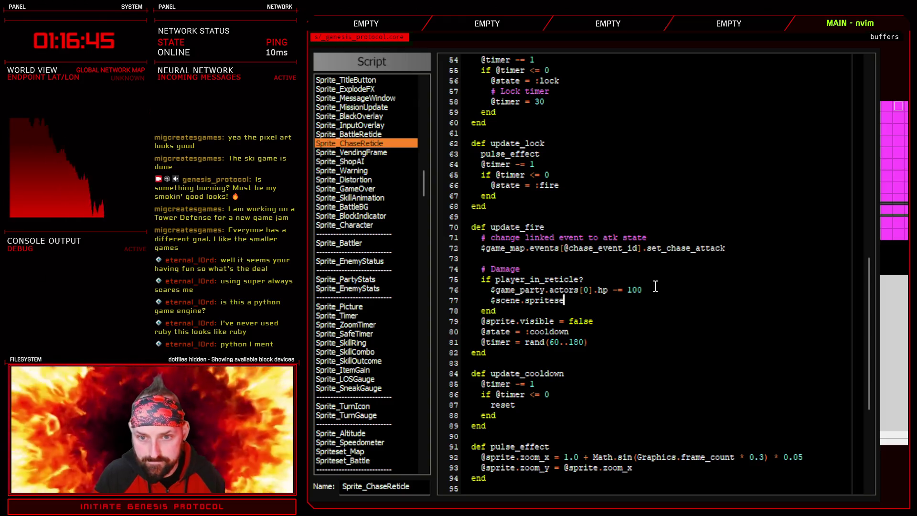
text(.add_effect)
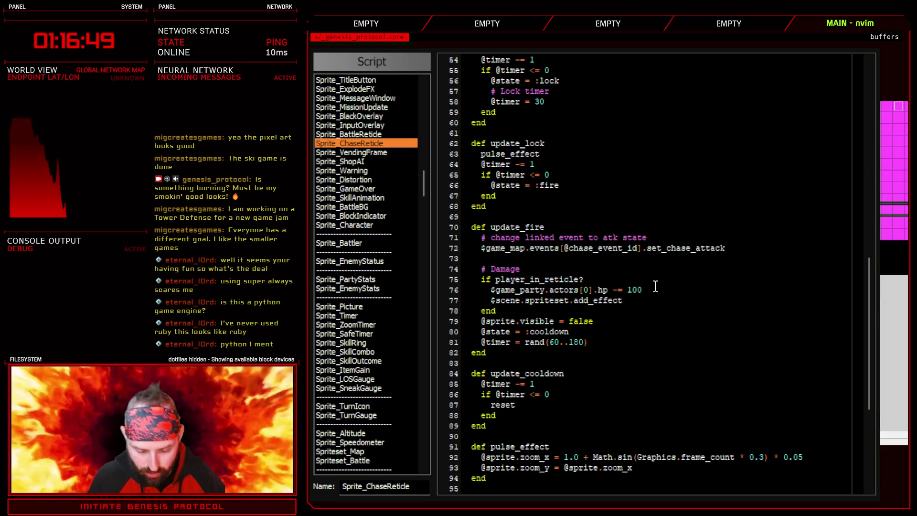
text(($))
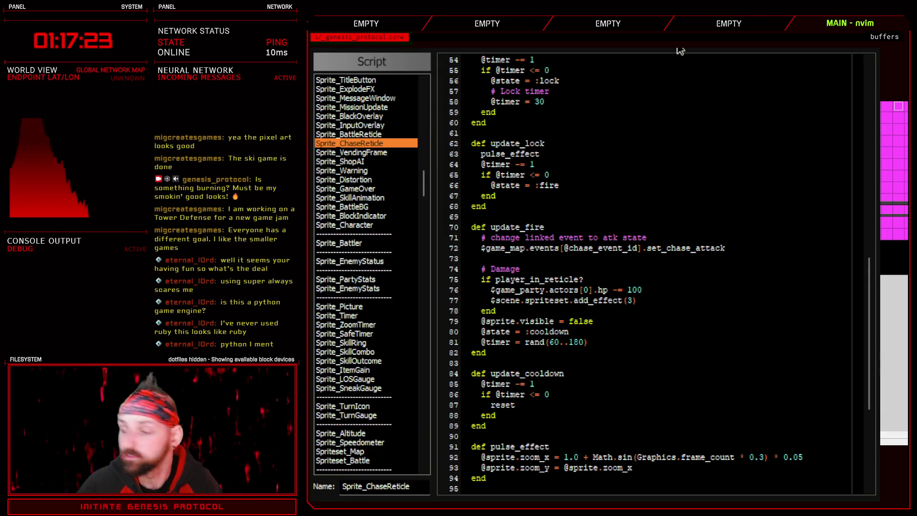
click(613, 191)
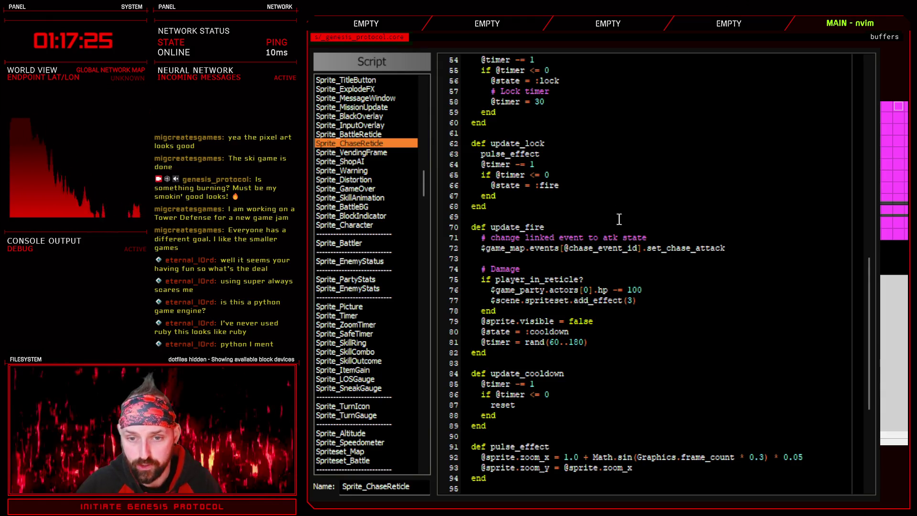
click(623, 282)
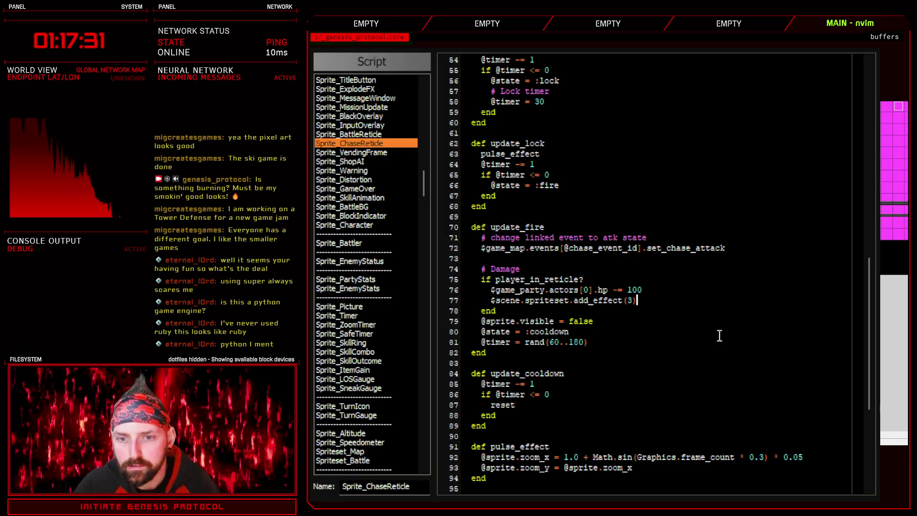
scroll(717, 335, up, 2)
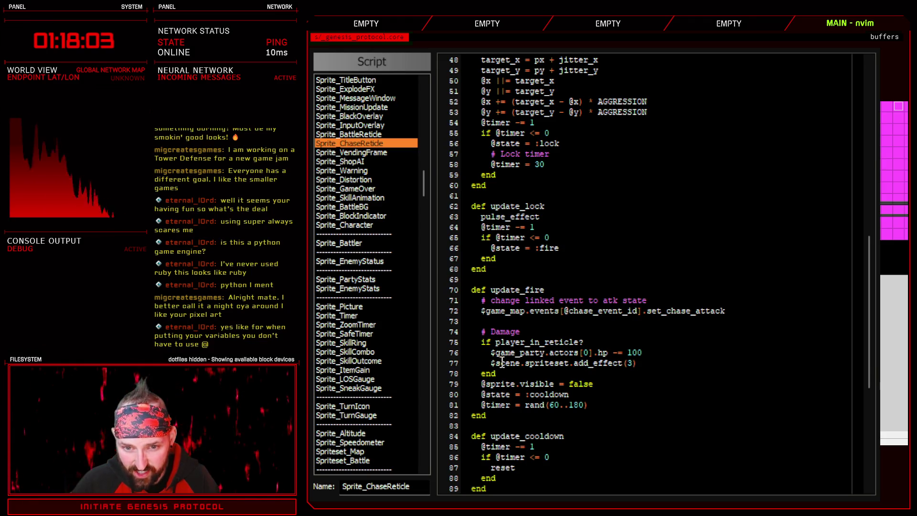
drag(491, 363, 623, 363)
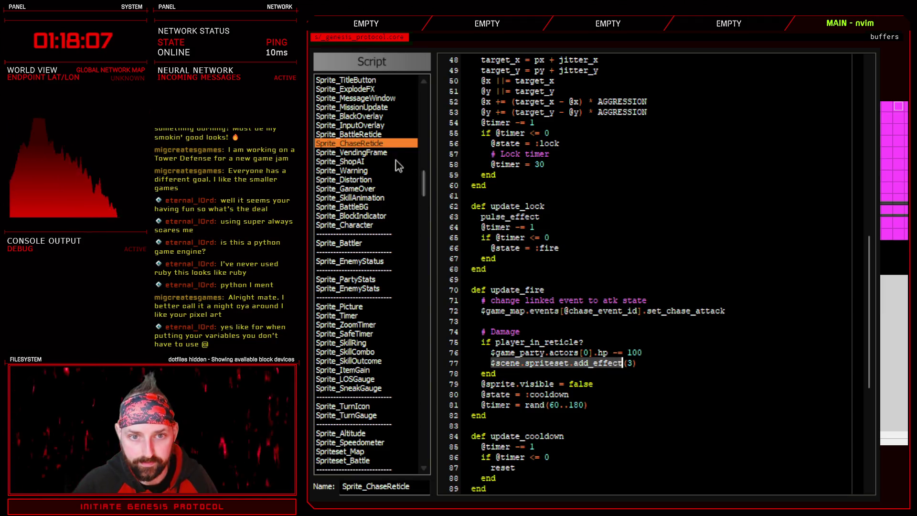
Search all scripts for add_effect, jump to the Sprite_BattleReticle call, and launch a playtest
click(440, 231)
key(ctrl+shift+f)
key(Return)
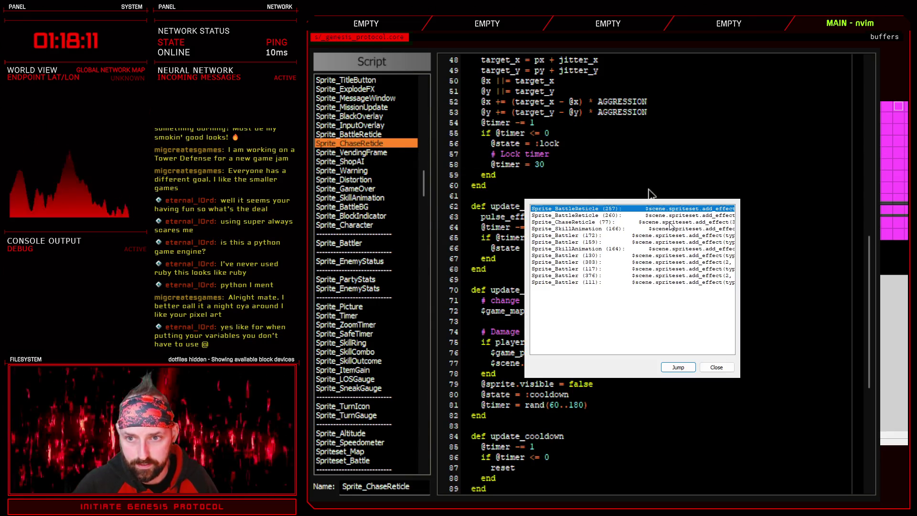
key(Down)
key(Return)
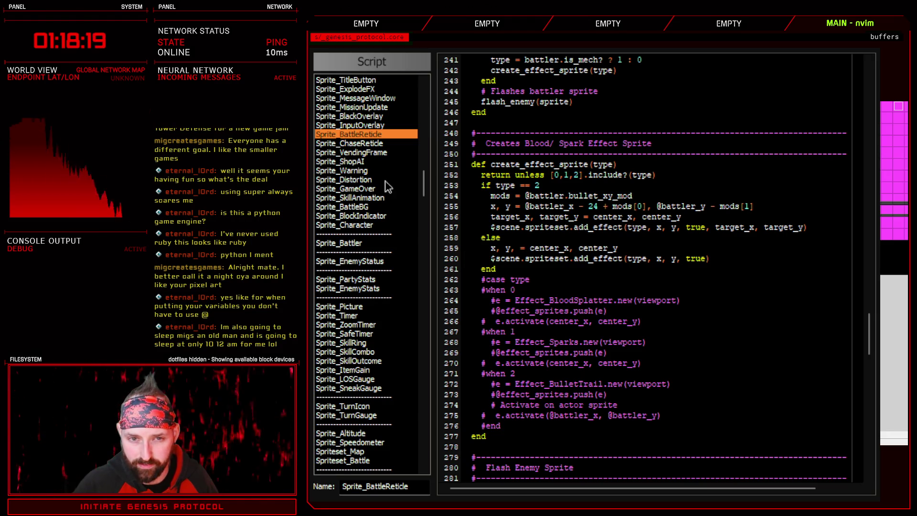
key(F12)
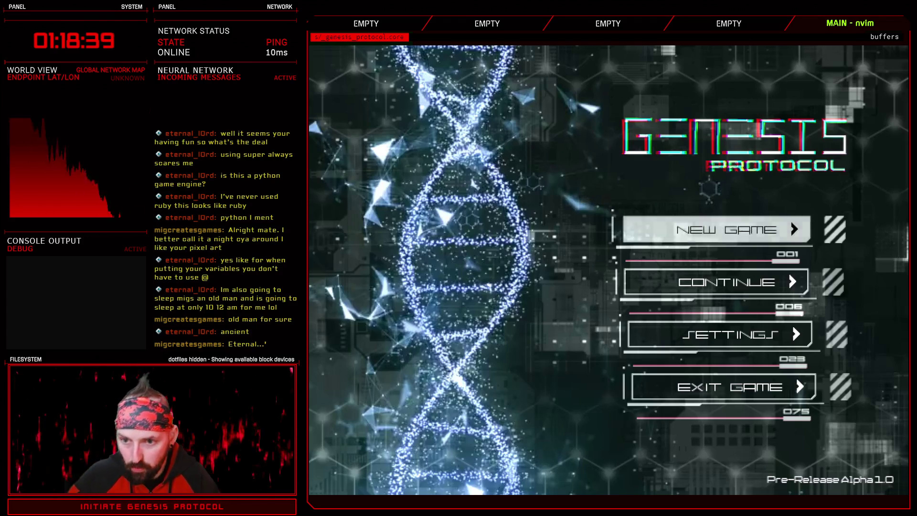
Continue the saved game and start Motorcycle Chase, which crashes with a nil width error
key(Down)
key(Down)
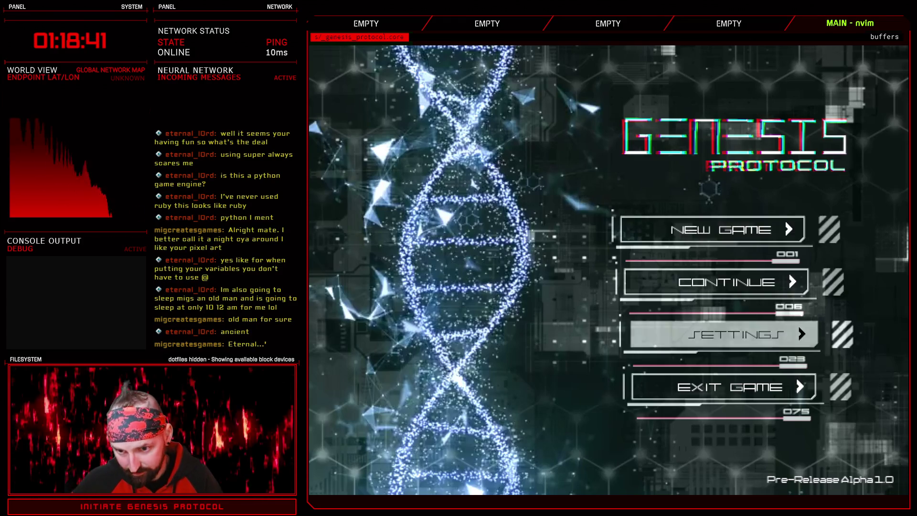
key(Up)
key(Return)
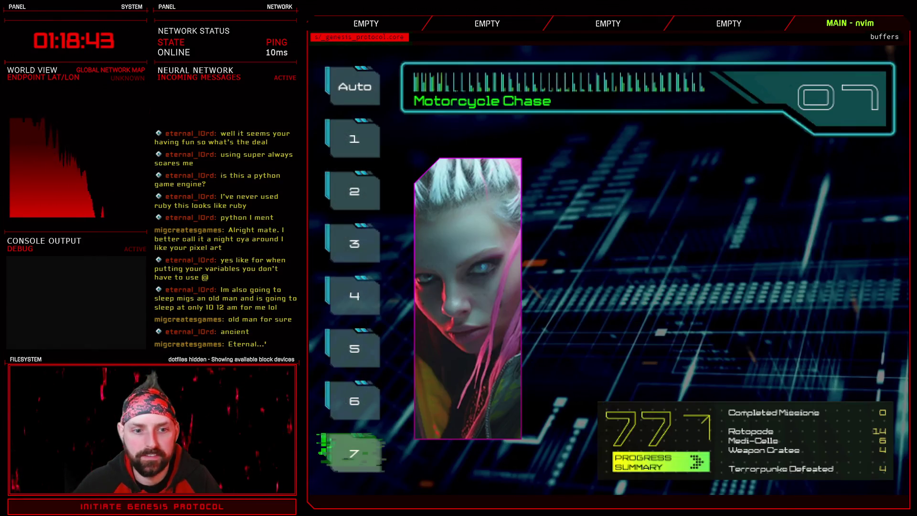
key(Return)
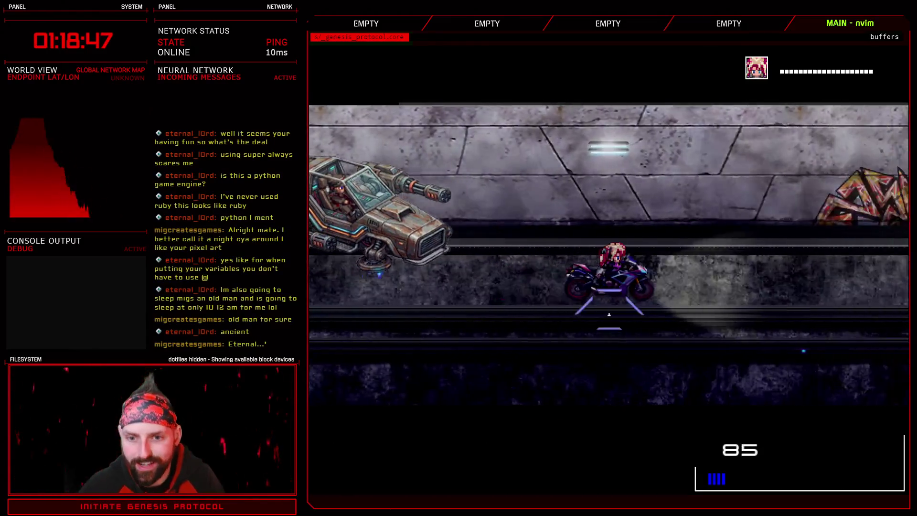
key(Escape)
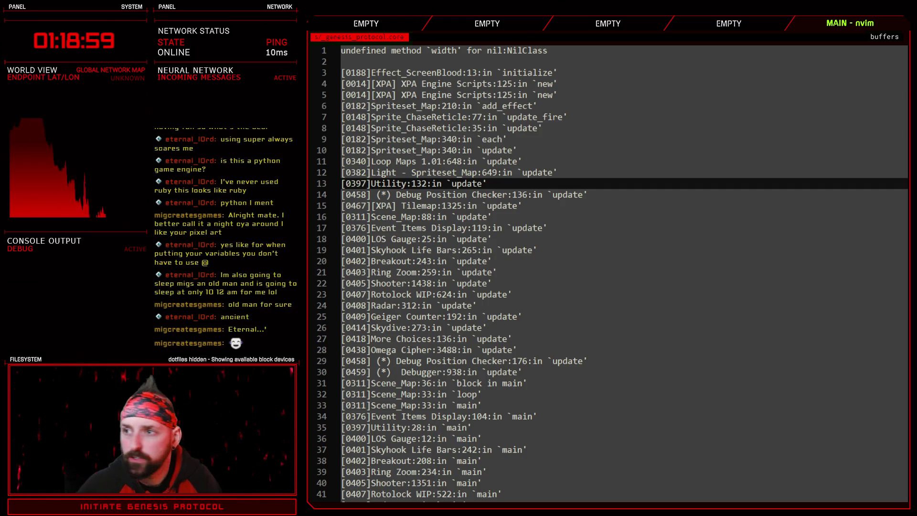
Return to the RPG Maker project and open the Effect_ScreenBlood script in the Script Editor
key(F5)
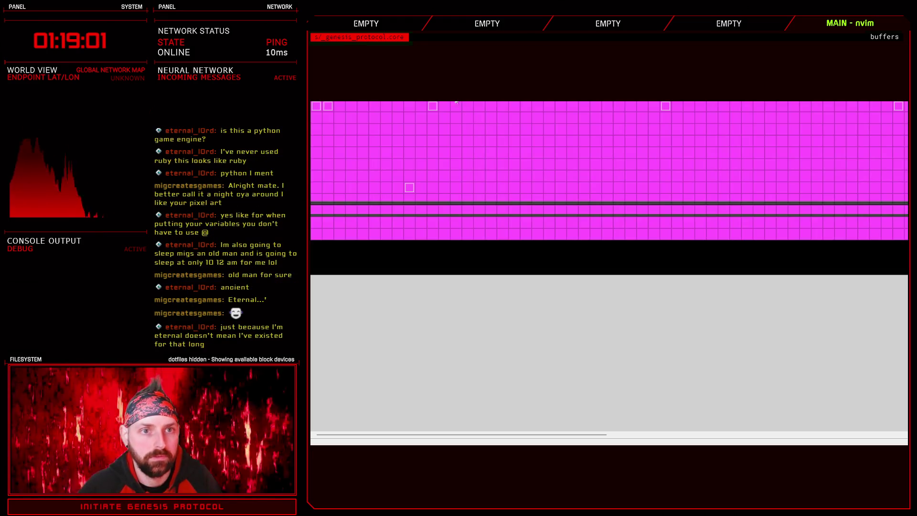
key(alt+F4)
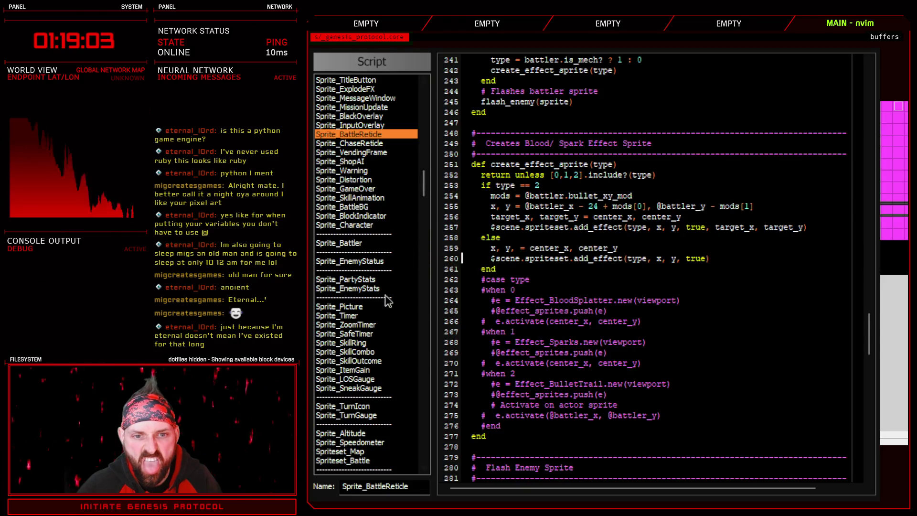
scroll(373, 410, down, 8)
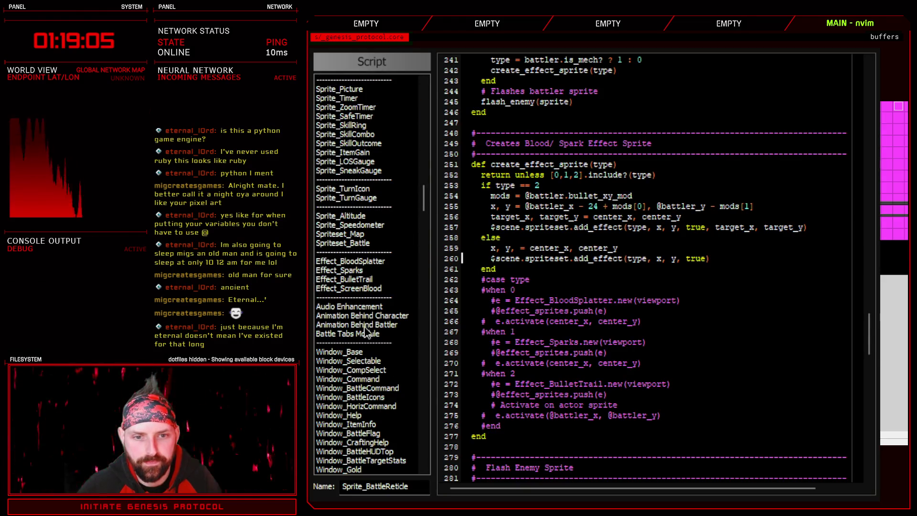
click(356, 288)
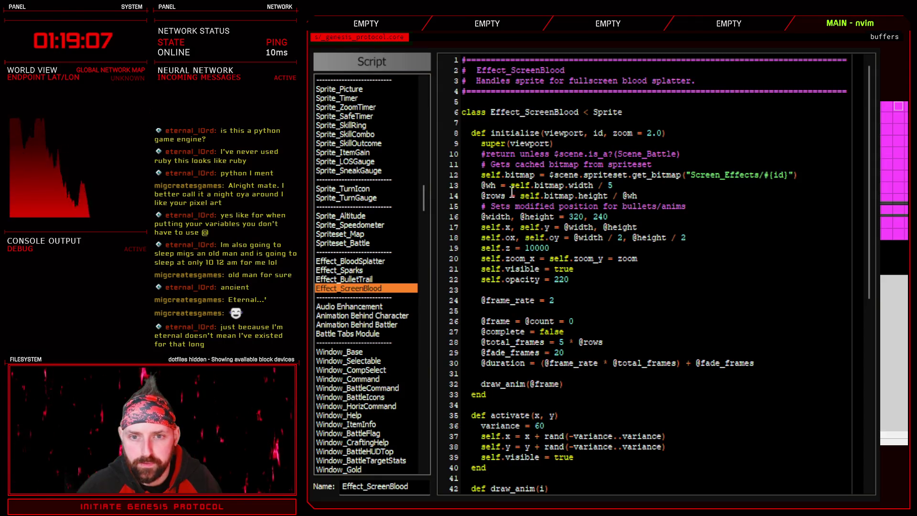
drag(502, 188, 671, 188)
click(671, 187)
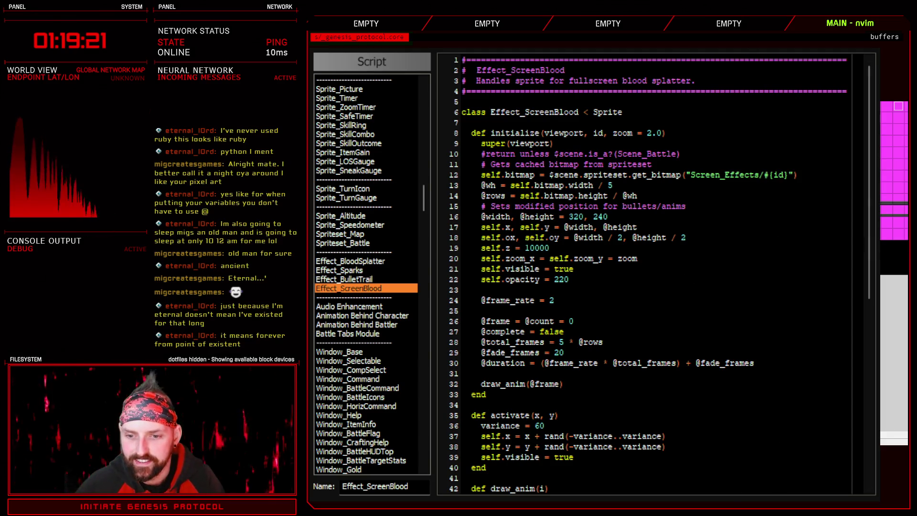
key(Escape)
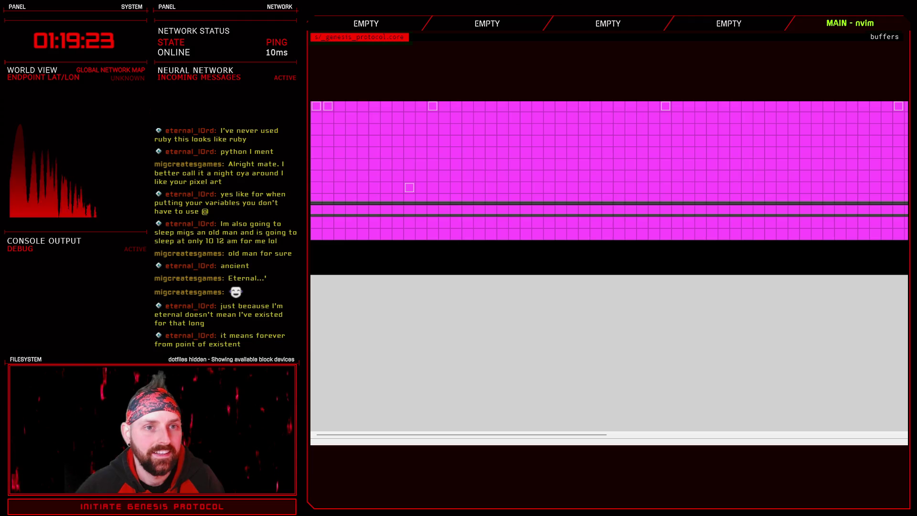
key(F11)
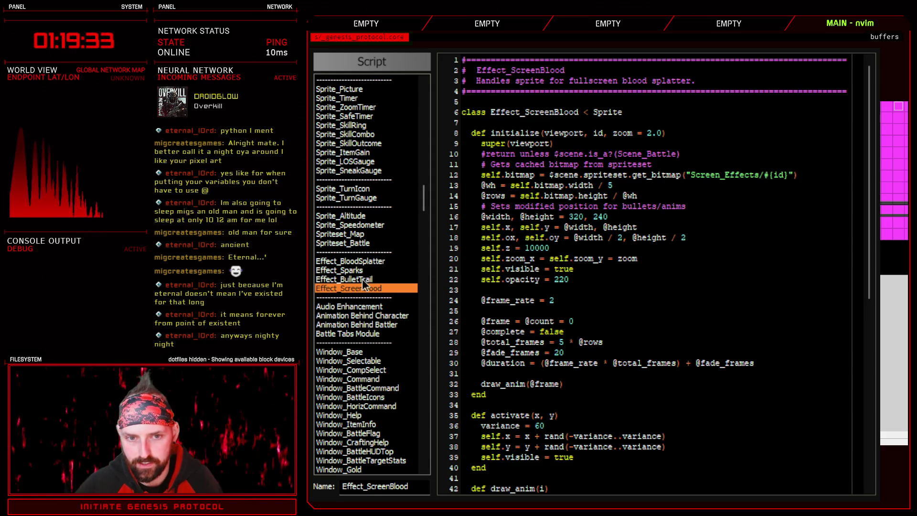
Locate the BLOOD_MAPS constant in the Spriteset_Map script
click(356, 235)
scroll(579, 239, up, 15)
scroll(570, 255, down, 9)
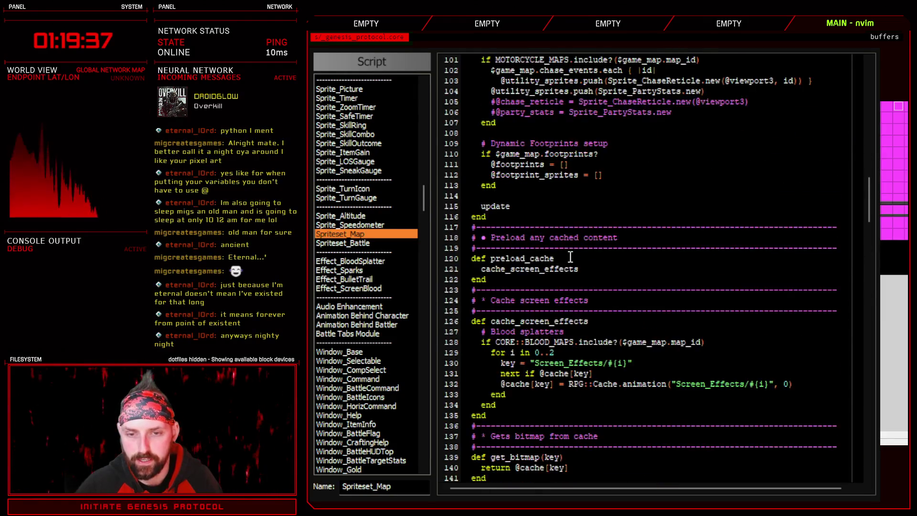
scroll(570, 257, down, 6)
double_click(552, 154)
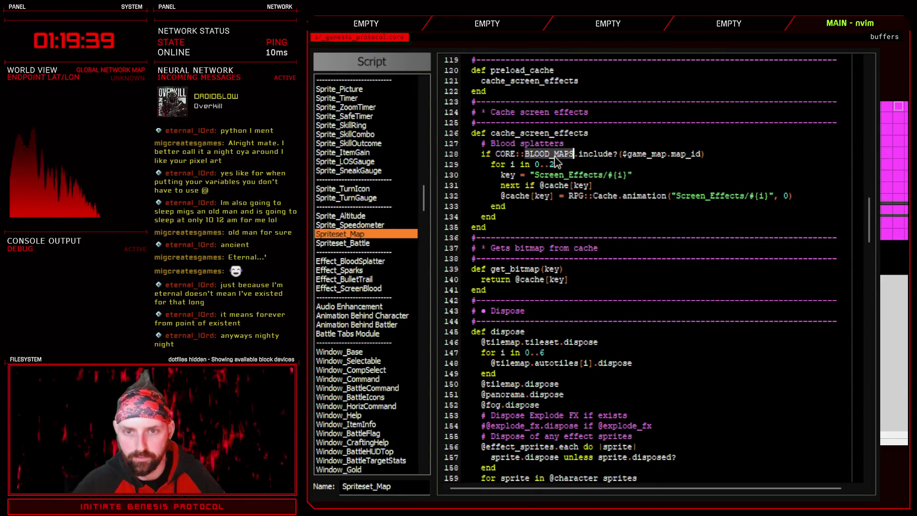
click(425, 208)
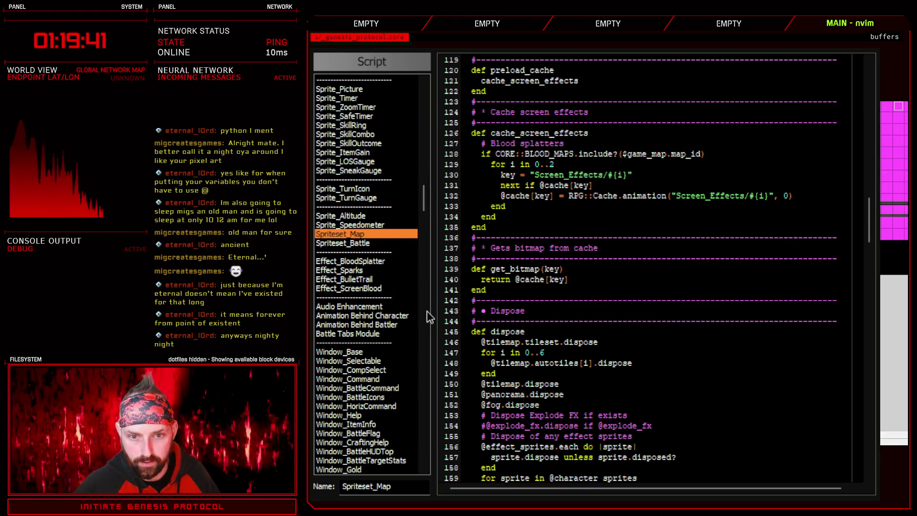
Jump to BLOOD_MAPS in Map Controller, insert 184 before 255, and launch a playtest
key(ctrl+shift+f)
key(Return)
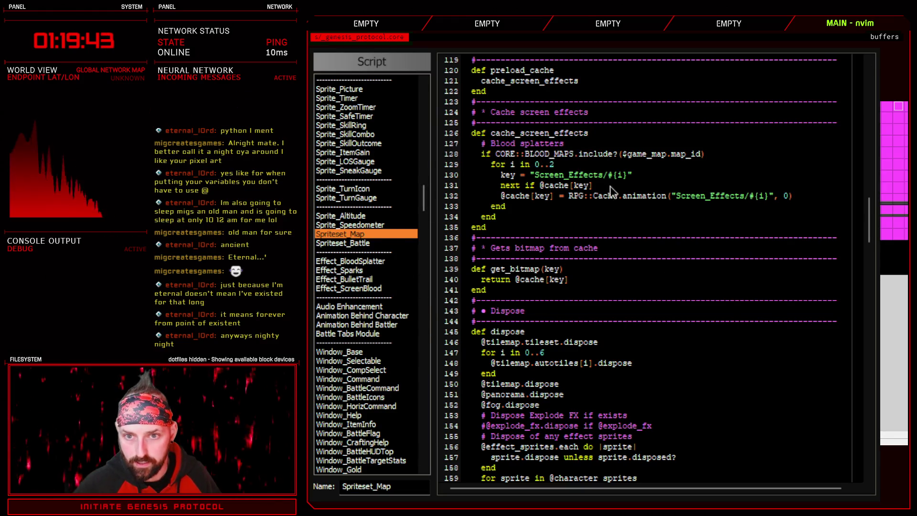
key(Return)
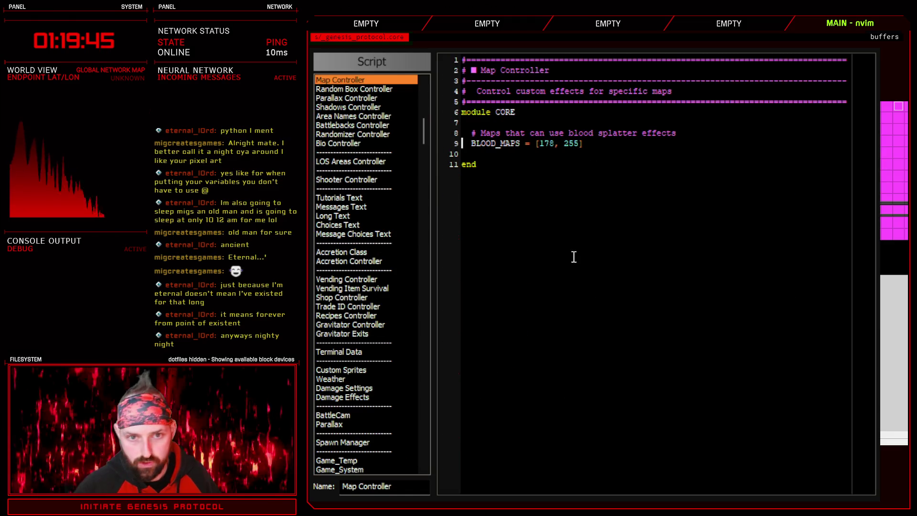
click(565, 144)
text(84,)
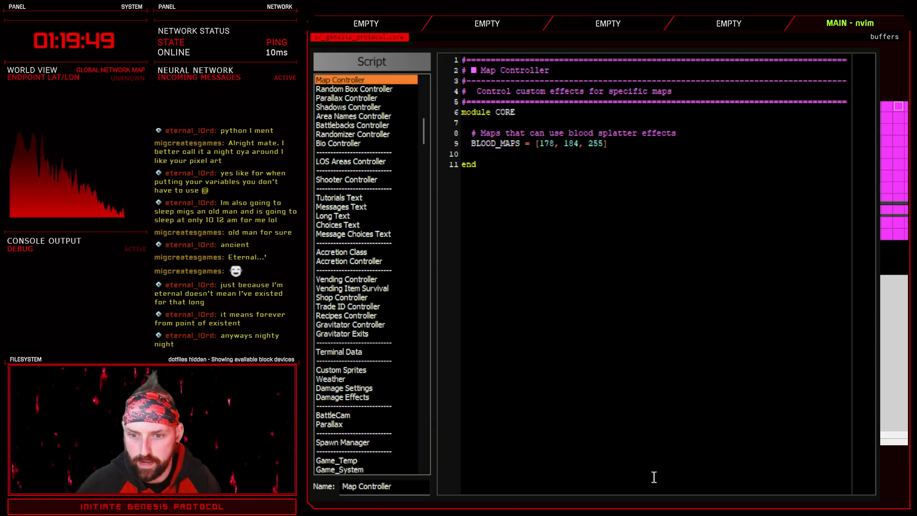
key(F12)
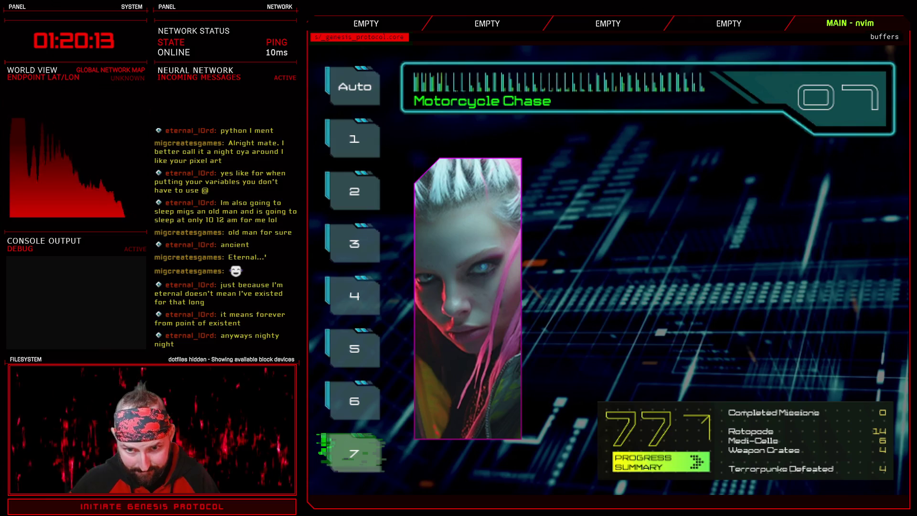
Play Motorcycle Chase to see the blood splatter, then exit the game back to Map Controller
key(Return)
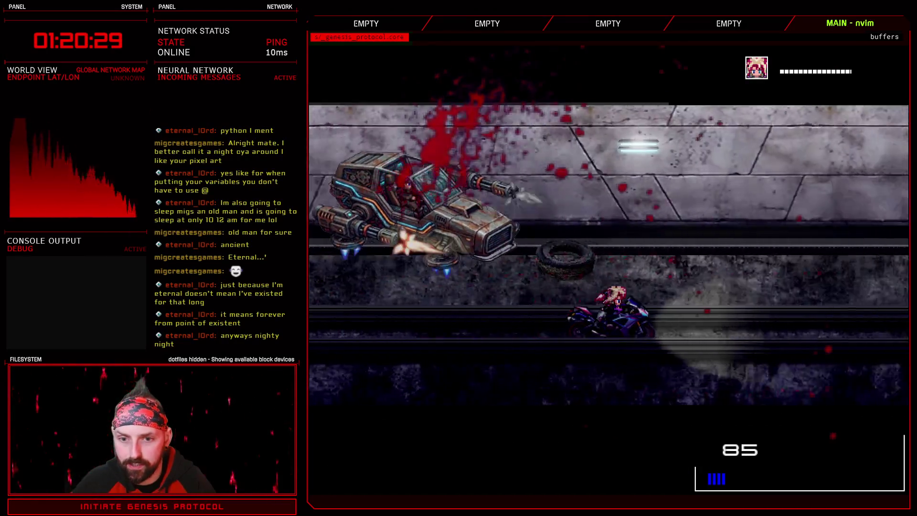
key(Down)
key(Return)
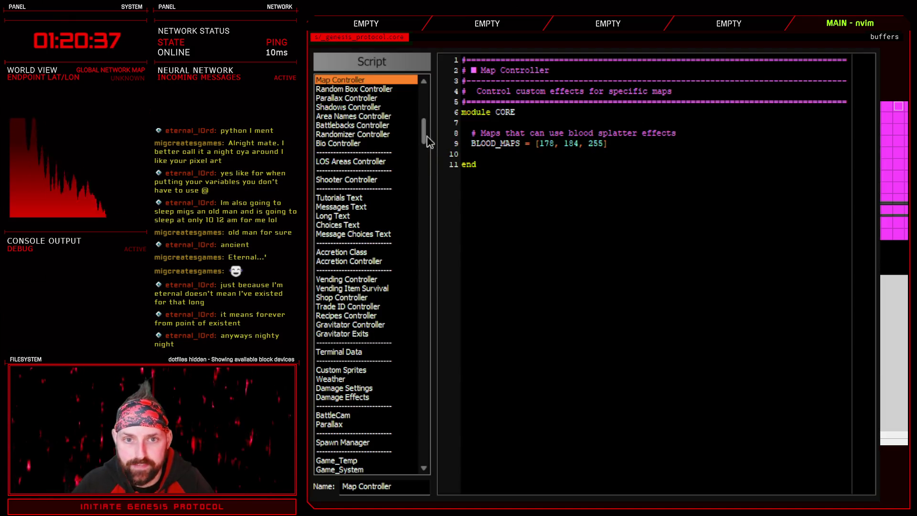
drag(424, 135, 418, 194)
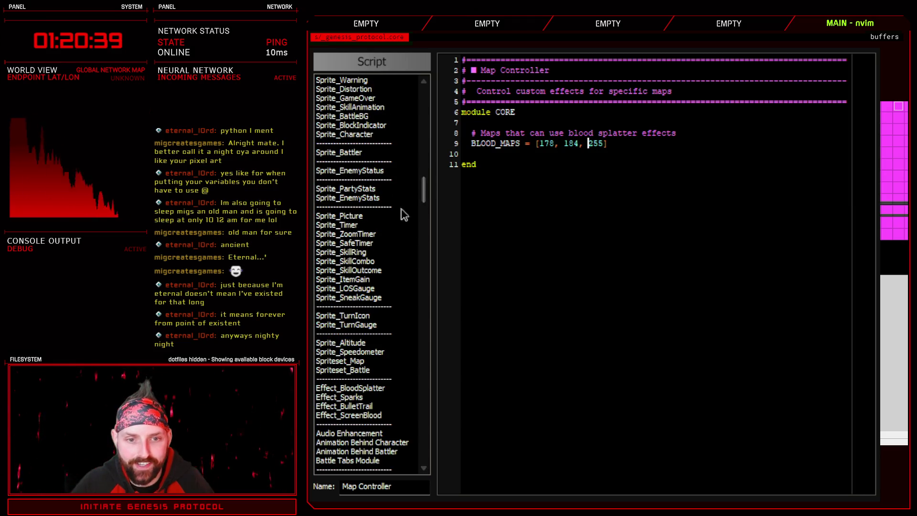
Look through the Effect_ScreenBlood, Effect_BloodSplatter and Spriteset_Map scripts
scroll(402, 276, down, 6)
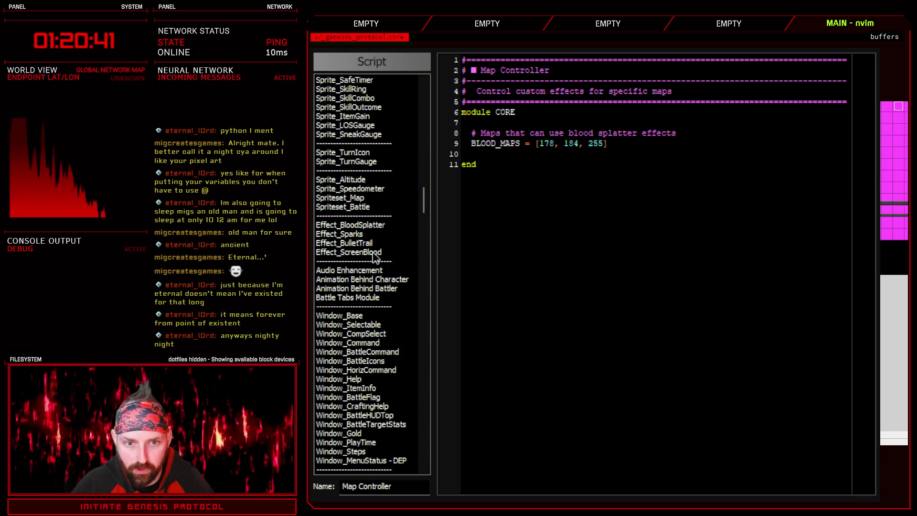
click(361, 254)
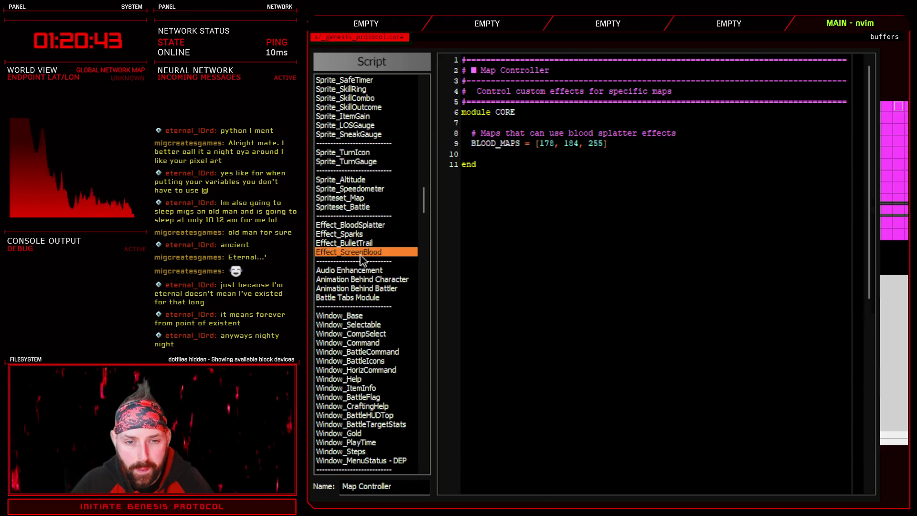
click(355, 225)
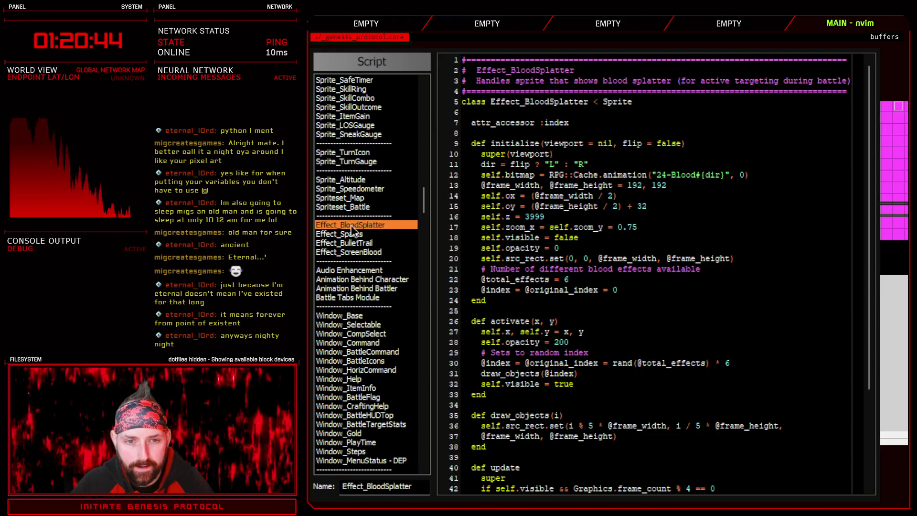
click(354, 200)
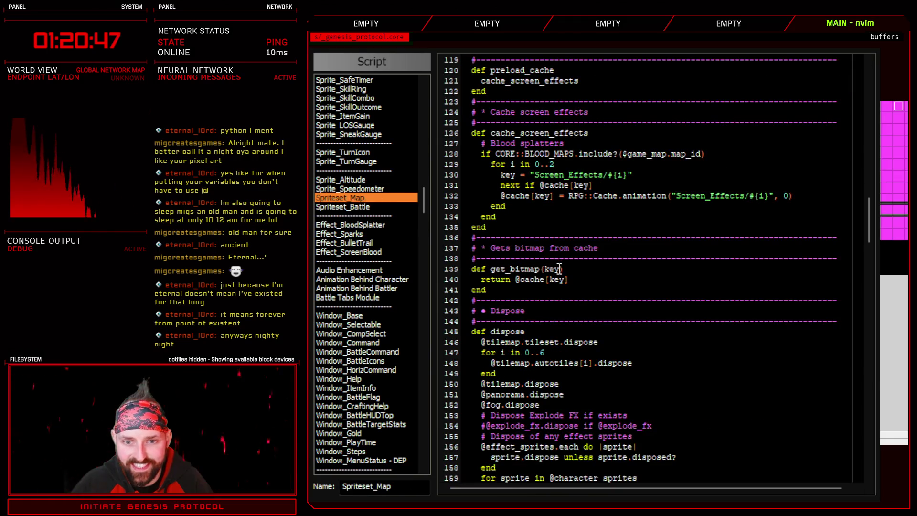
Examine add_effect's type 0 ScreenBlood and type 1 Effect_Sparks cases, then return to Sprite_ChaseReticle
scroll(629, 376, down, 18)
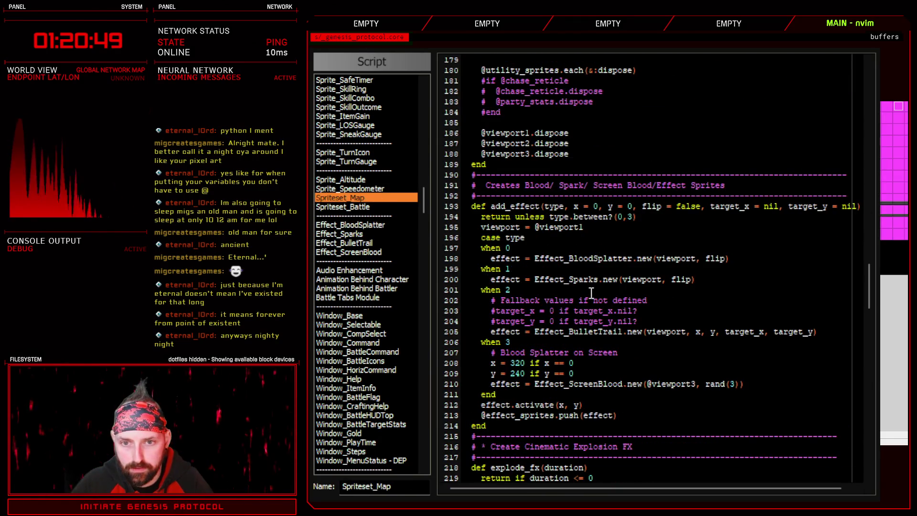
drag(501, 270, 706, 283)
click(719, 279)
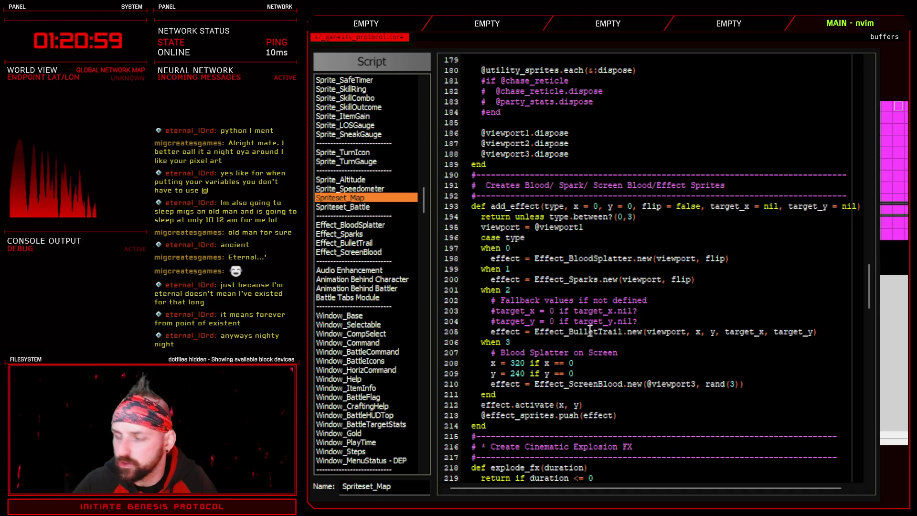
mouse_move(534, 280)
mouse_down()
mouse_move(630, 281)
mouse_move(618, 278)
mouse_up()
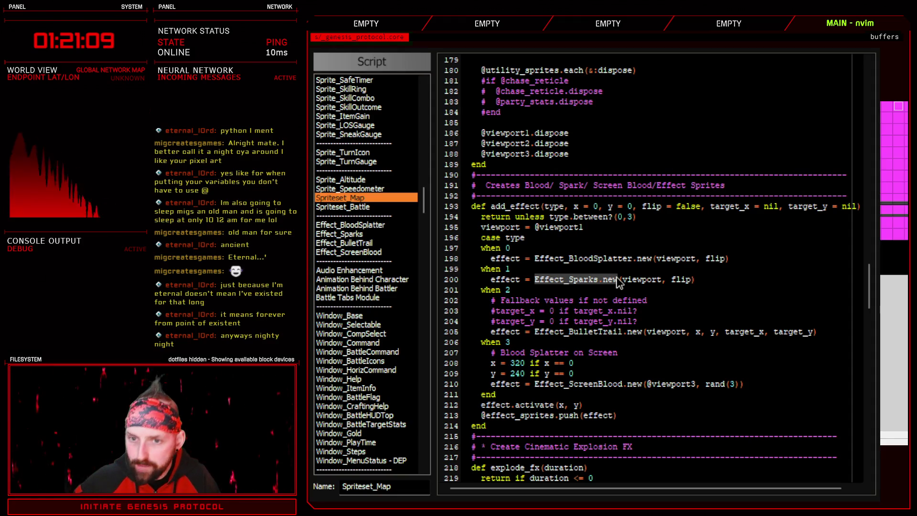
drag(506, 248, 518, 405)
mouse_move(746, 384)
mouse_down()
mouse_move(558, 389)
mouse_move(521, 239)
mouse_move(591, 248)
mouse_up()
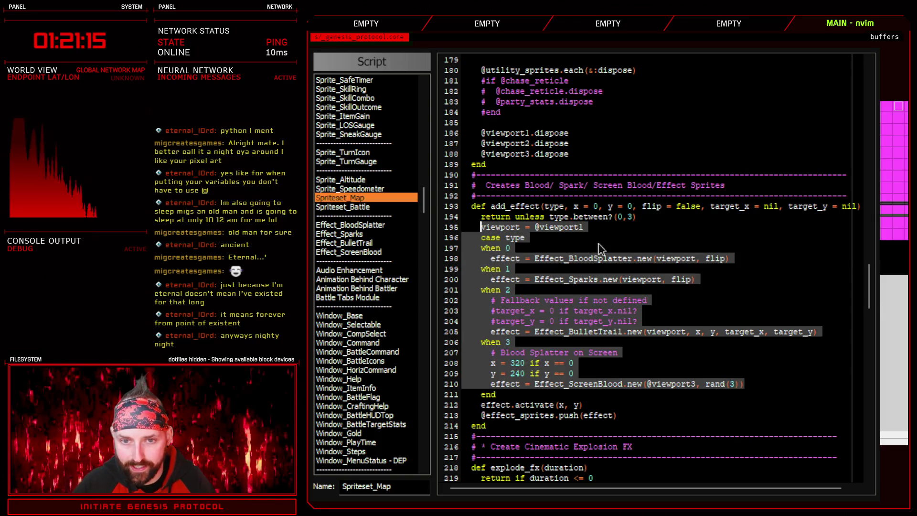
click(609, 245)
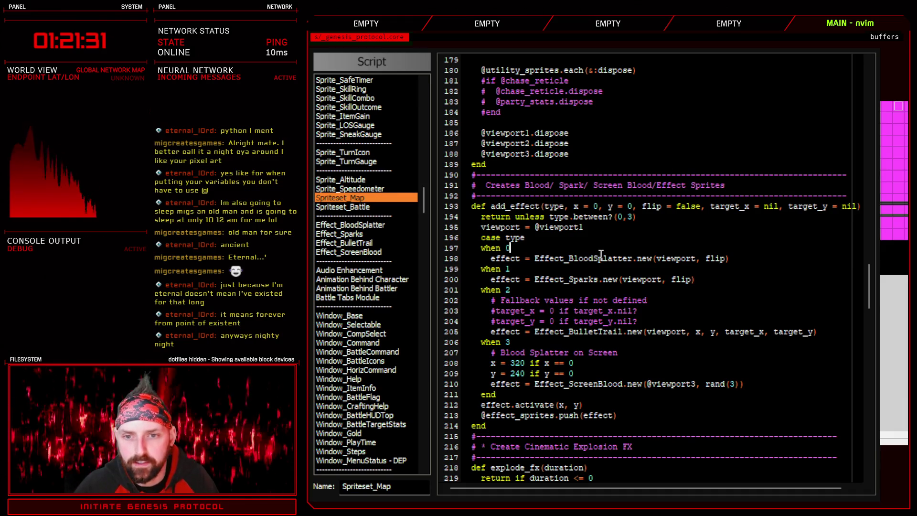
click(539, 266)
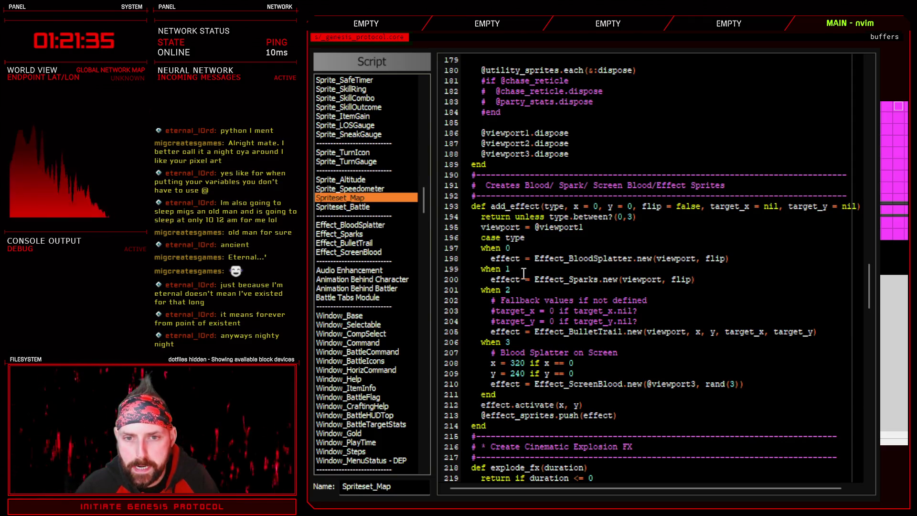
scroll(426, 191, up, 4)
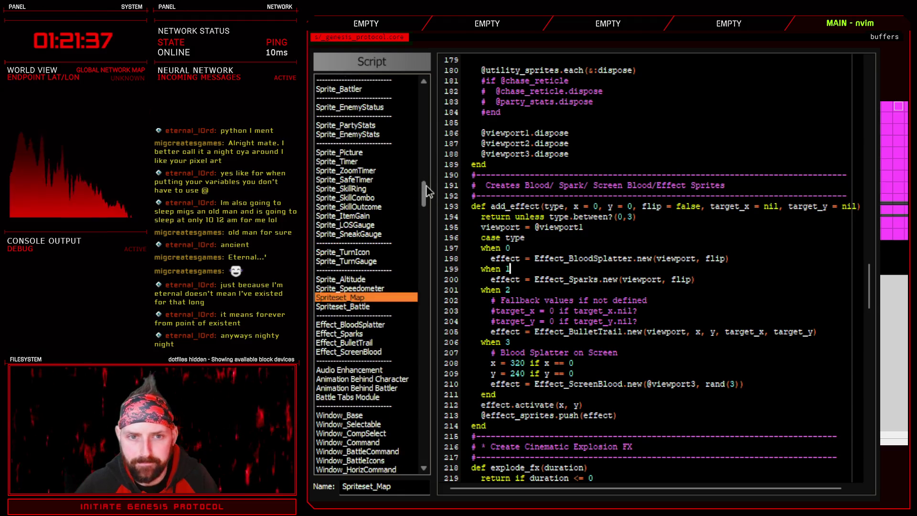
scroll(426, 186, up, 8)
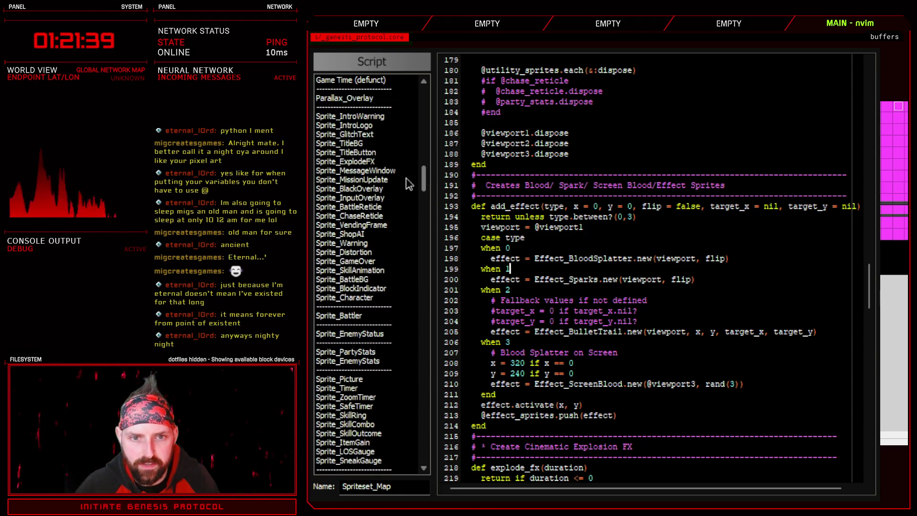
click(378, 215)
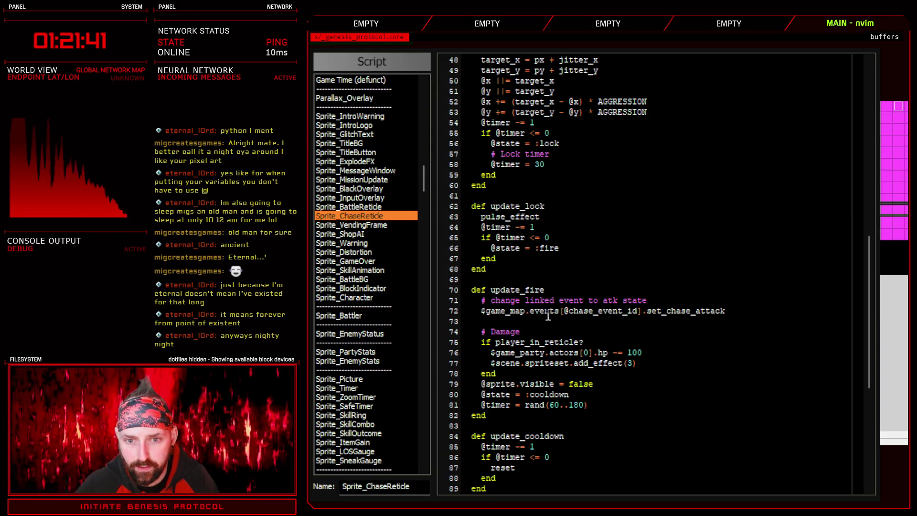
Copy the add_effect(3) call onto blank line 73 of update_fire and change it to add_effect(1)
drag(487, 363, 645, 364)
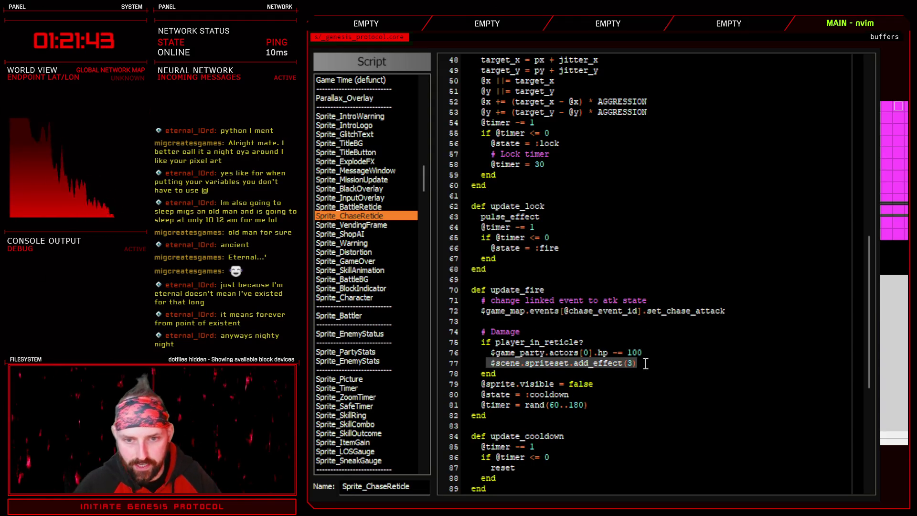
mouse_move(490, 354)
mouse_down()
mouse_move(493, 363)
mouse_move(640, 362)
mouse_up()
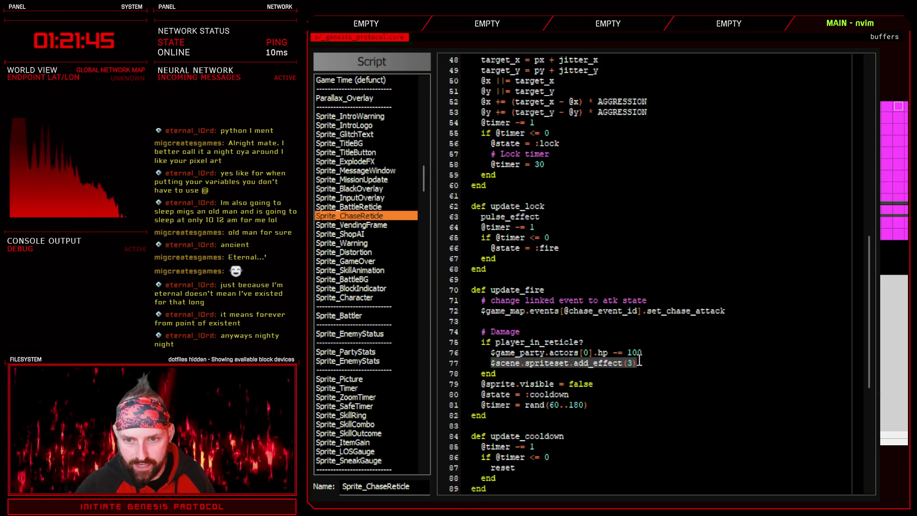
click(522, 322)
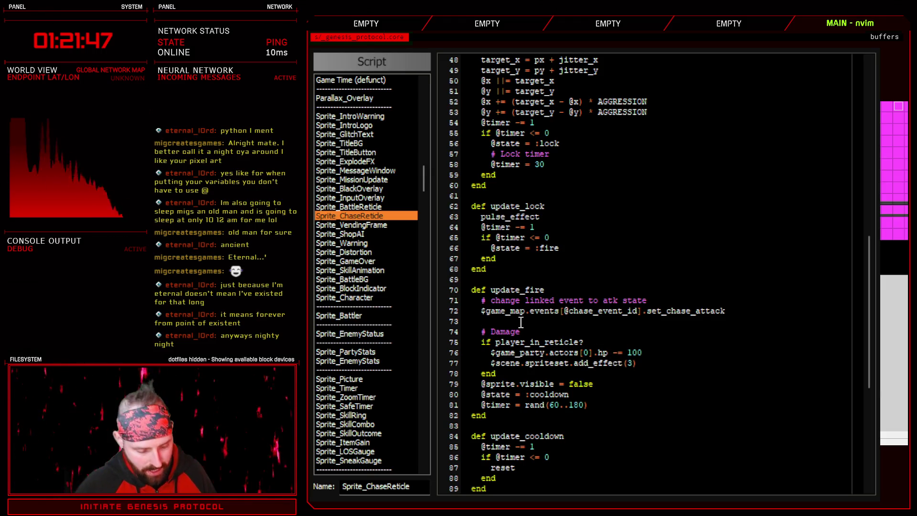
key(p)
click(621, 322)
key(r)
key(1)
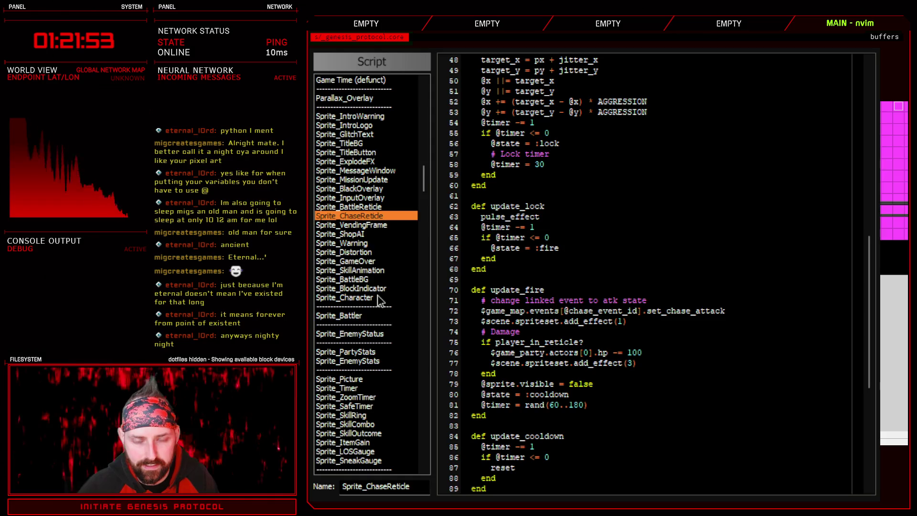
Review the sparks creation line in Spriteset_Map's add_effect and close the Script Editor
scroll(382, 302, down, 2)
scroll(372, 408, down, 2)
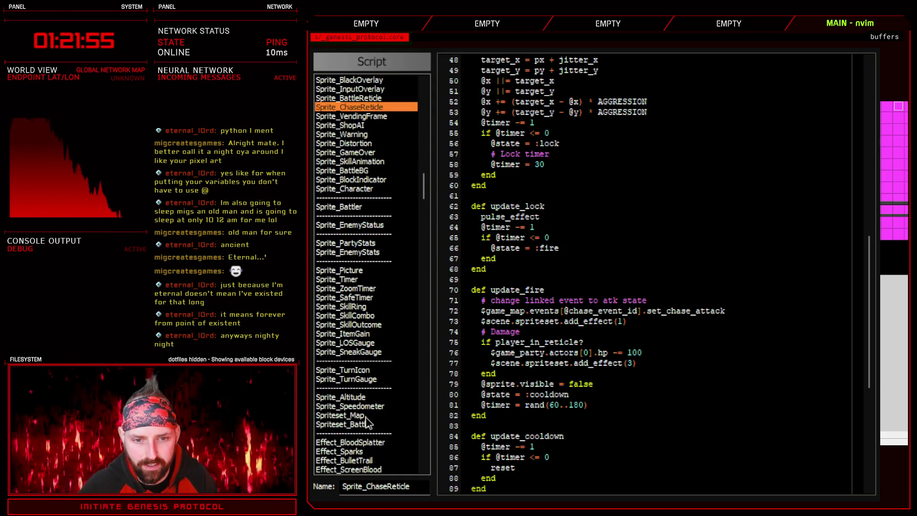
click(368, 415)
drag(515, 279, 671, 280)
click(725, 283)
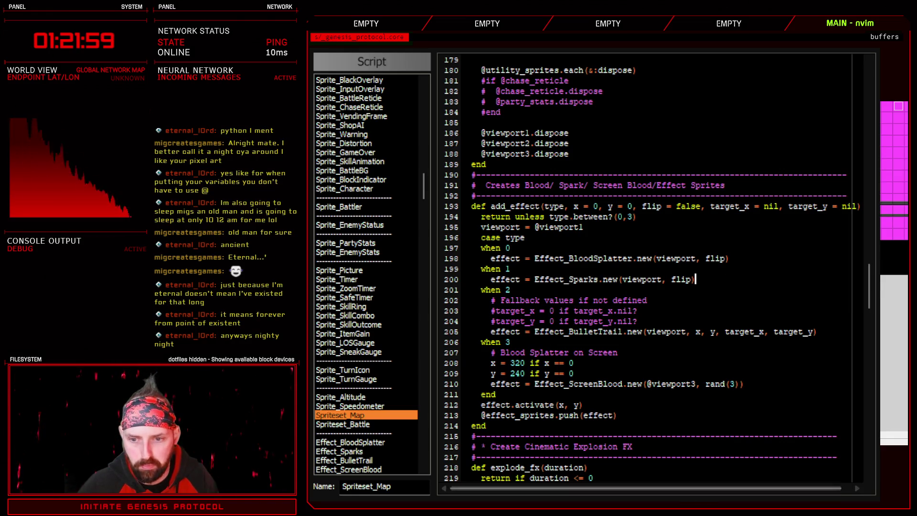
click(698, 498)
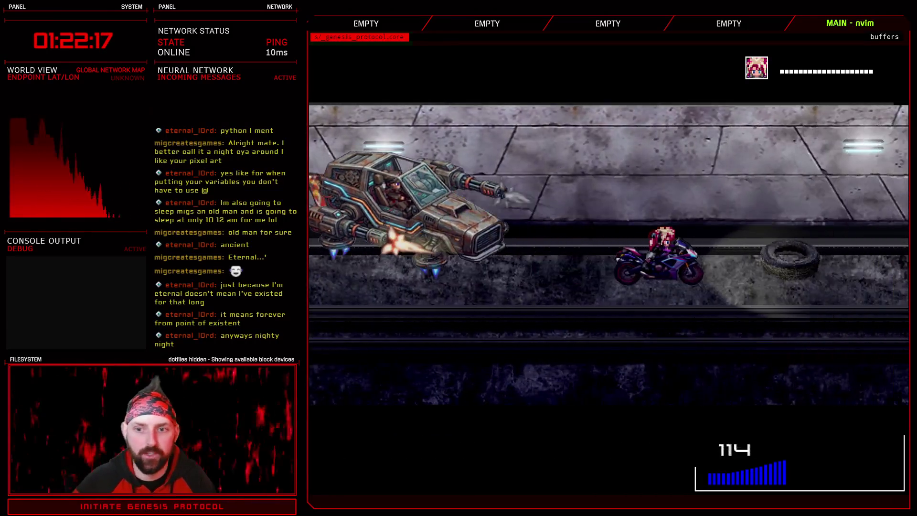
Quit the running chase playtest through the pause menu's Exit Game option
key(Escape)
key(Return)
key(Down)
key(Return)
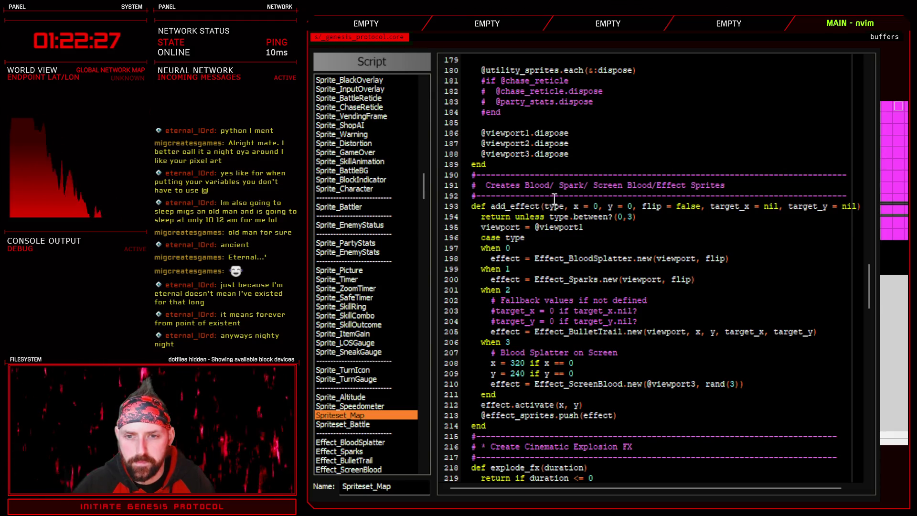
Compare add_effect's x parameter with Effect_Sparks' viewport argument and vertical offset line
drag(573, 207, 640, 207)
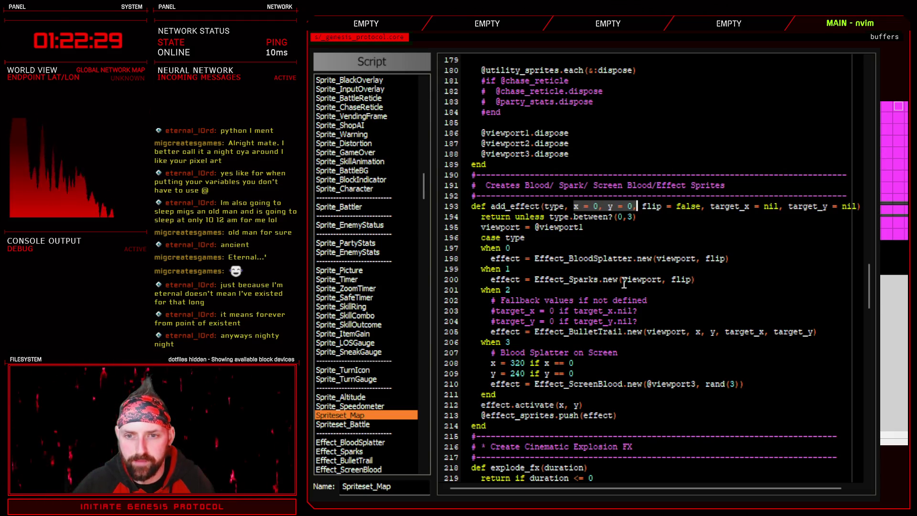
drag(622, 280, 666, 279)
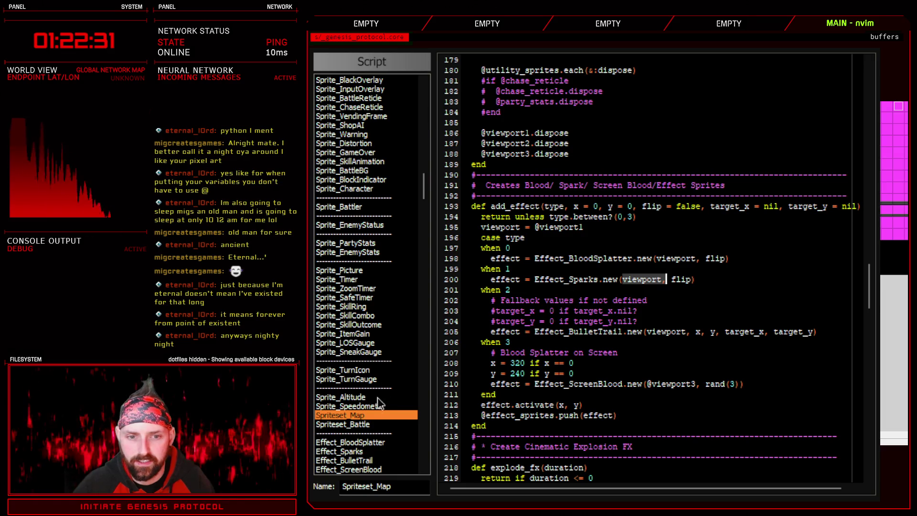
click(360, 452)
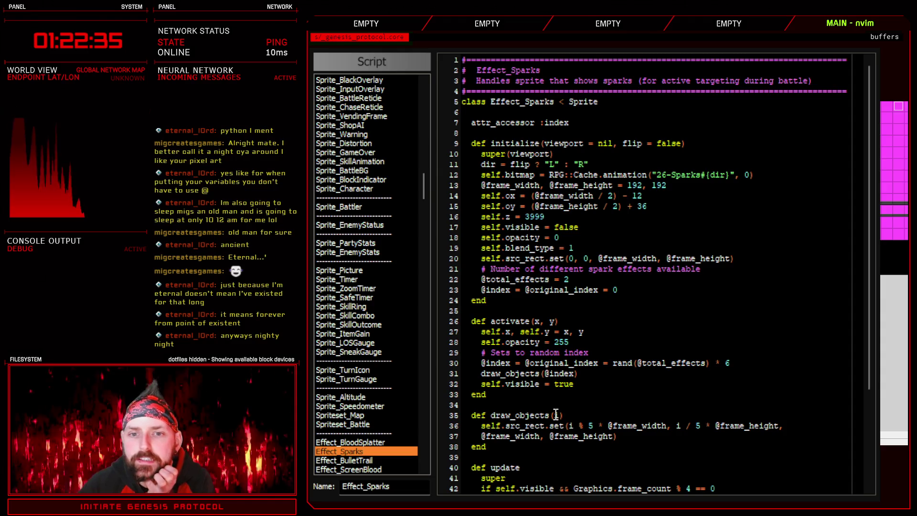
click(694, 207)
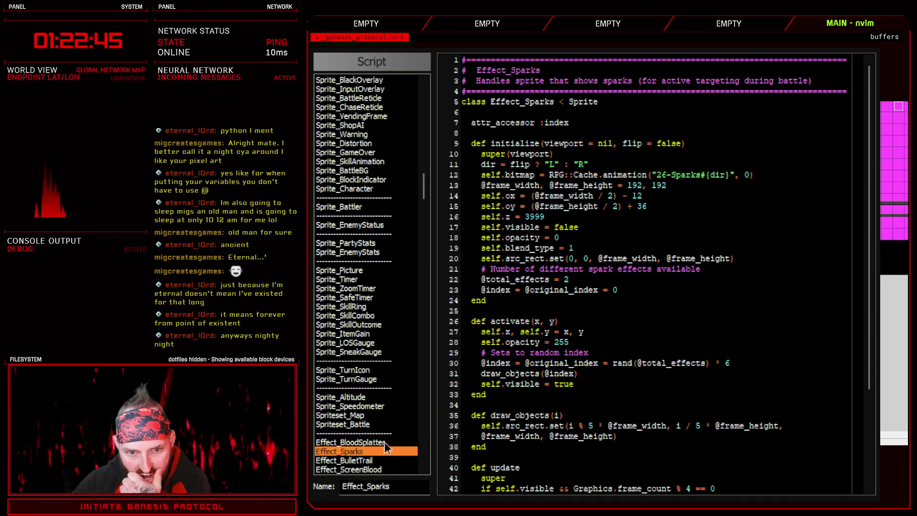
click(367, 416)
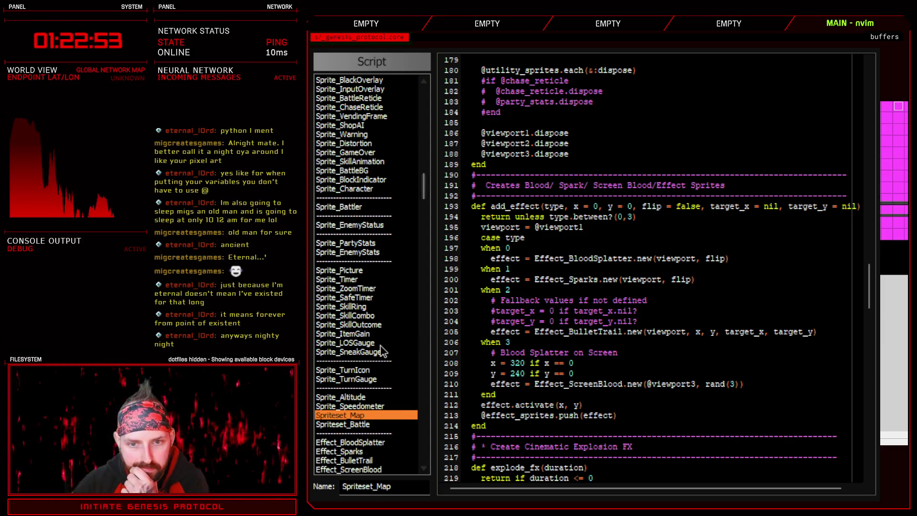
Change update_fire's call to add_effect(1, @x, @y) in Sprite_ChaseReticle and launch a playtest
drag(575, 206, 633, 207)
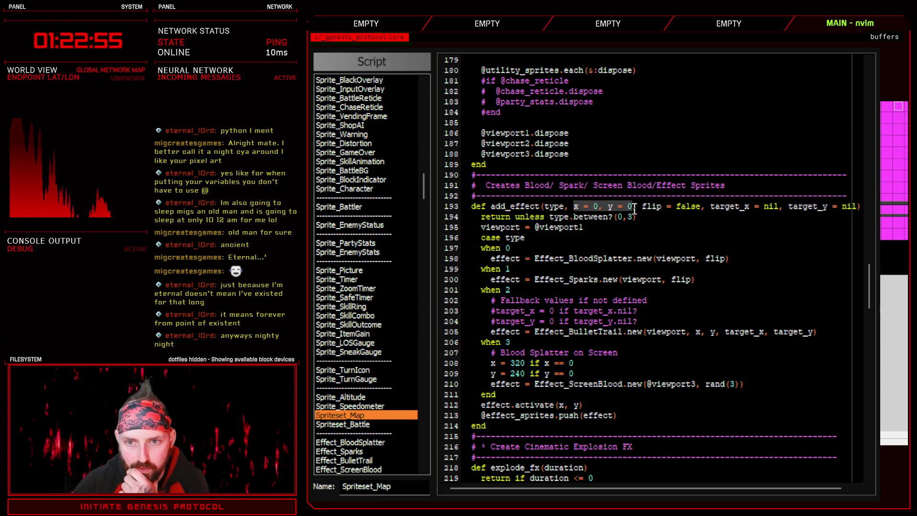
drag(525, 405, 578, 405)
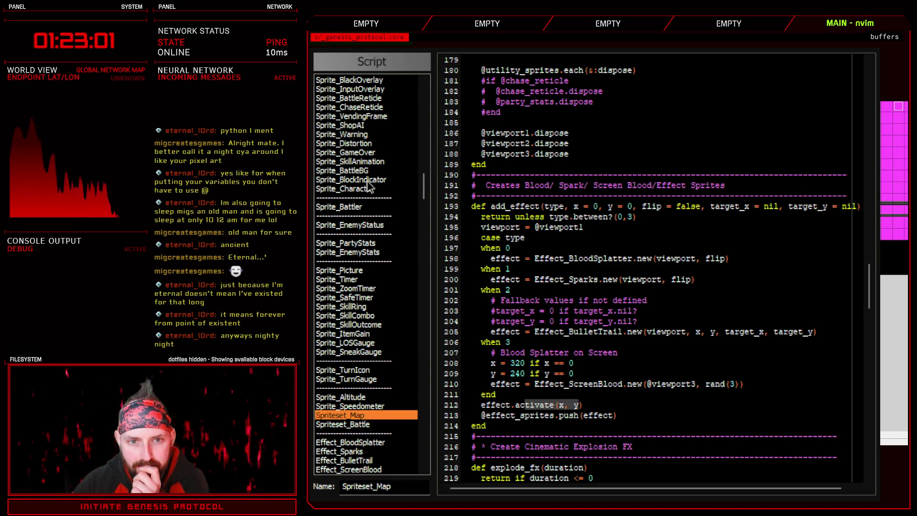
click(377, 108)
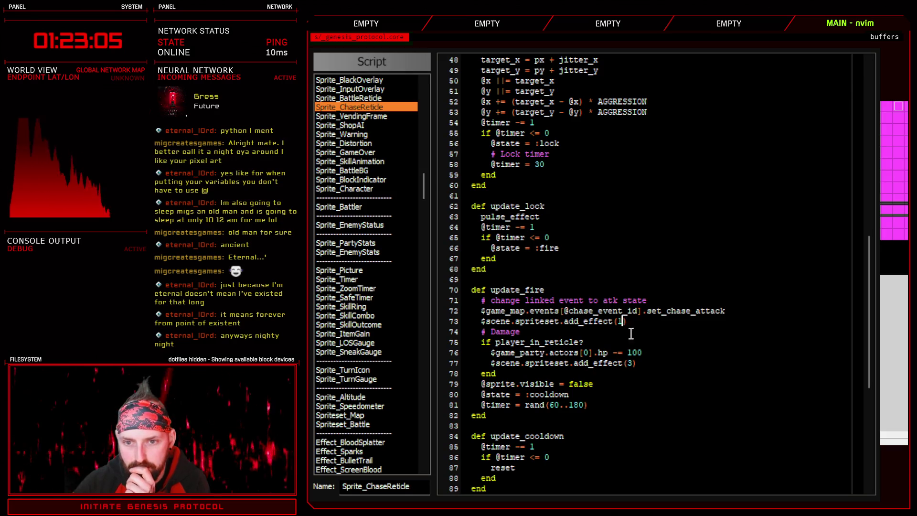
text(@)
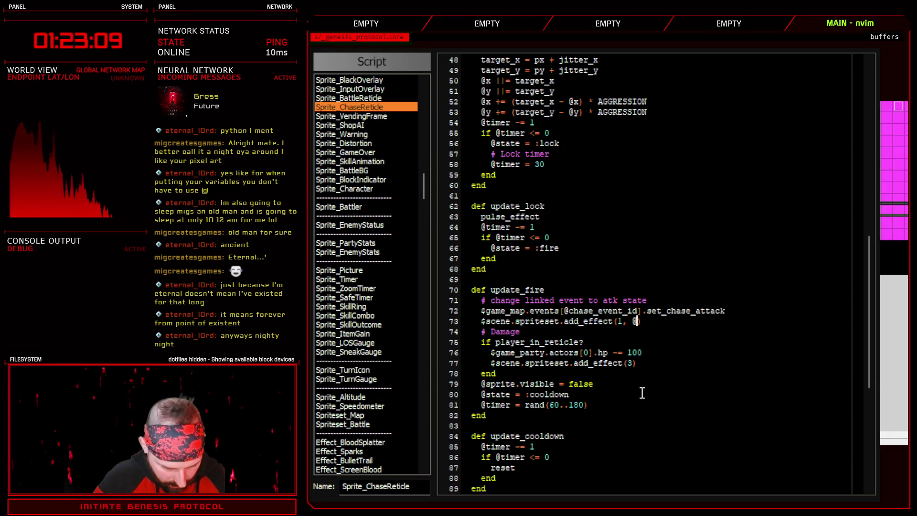
text(x, @y)
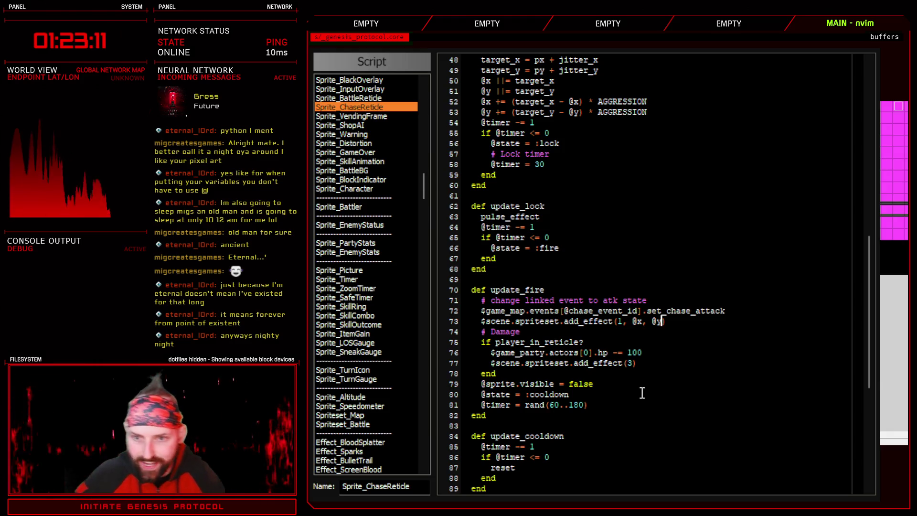
key(F12)
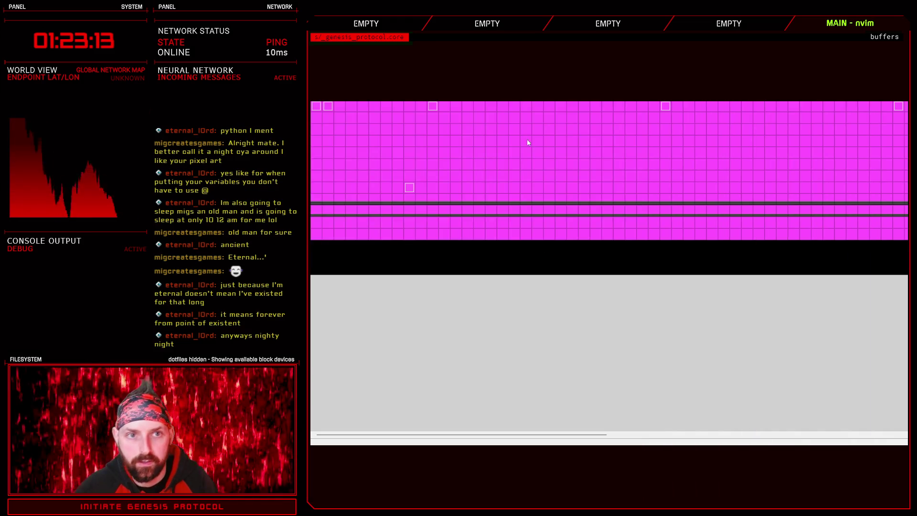
Fire in the playtest to watch the blood splatter, then quit the test game
key(Return)
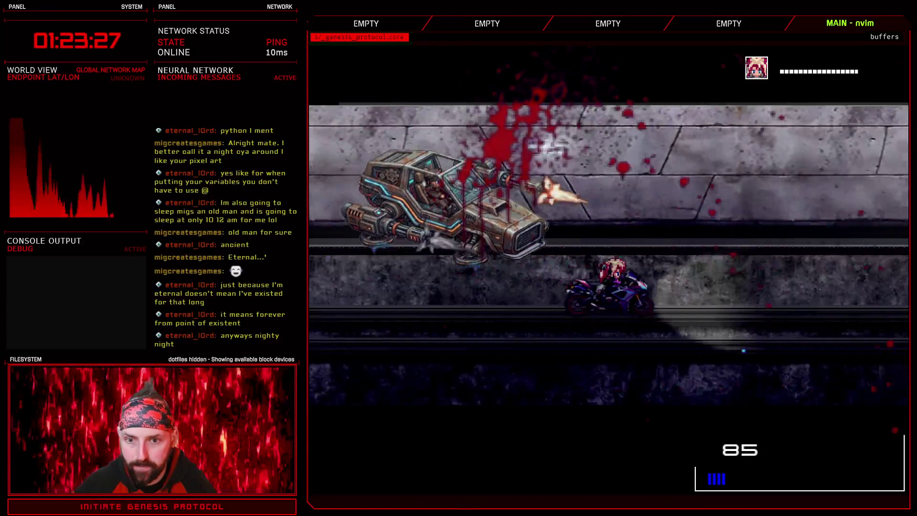
key(Escape)
click(864, 345)
click(621, 289)
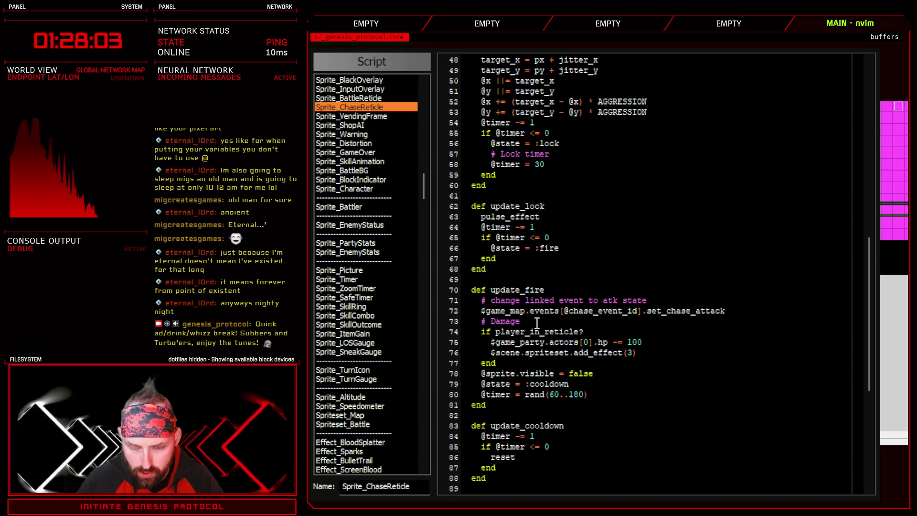
Insert $scene.spriteset.add_effect(1, @x, @y) above the # Damage comment in update_fire
key(shift+o)
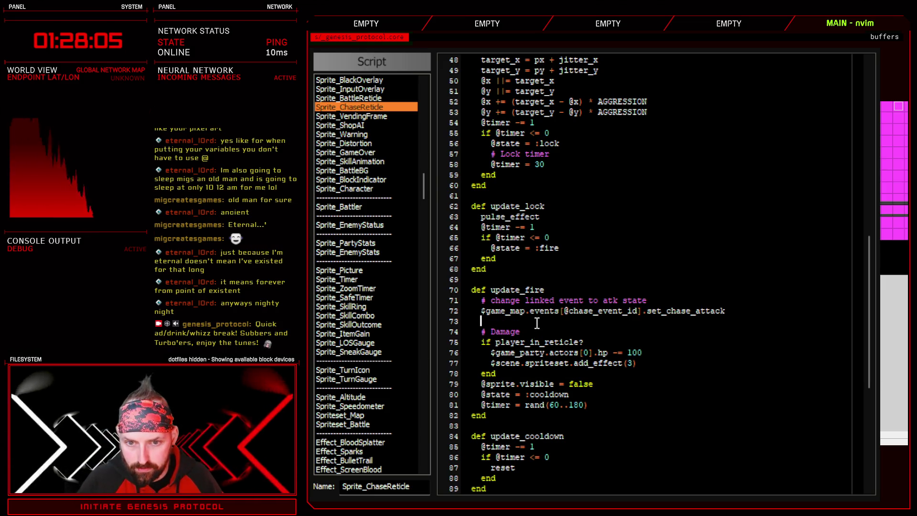
text($scene.spriteset.add_effect(1, @x, @y))
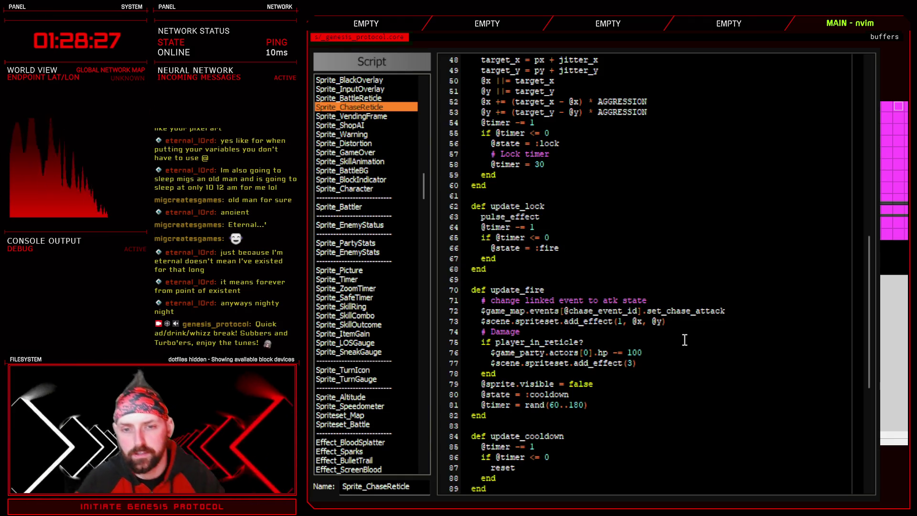
scroll(589, 359, up, 8)
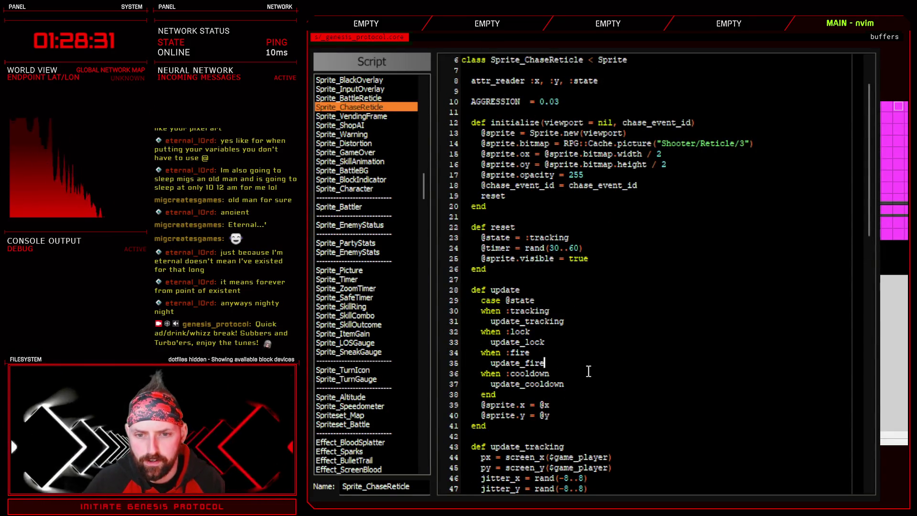
Add and then delete a trial 'when :firing' line, and review the damage and add_effect lines
key(Return)
text(when :)
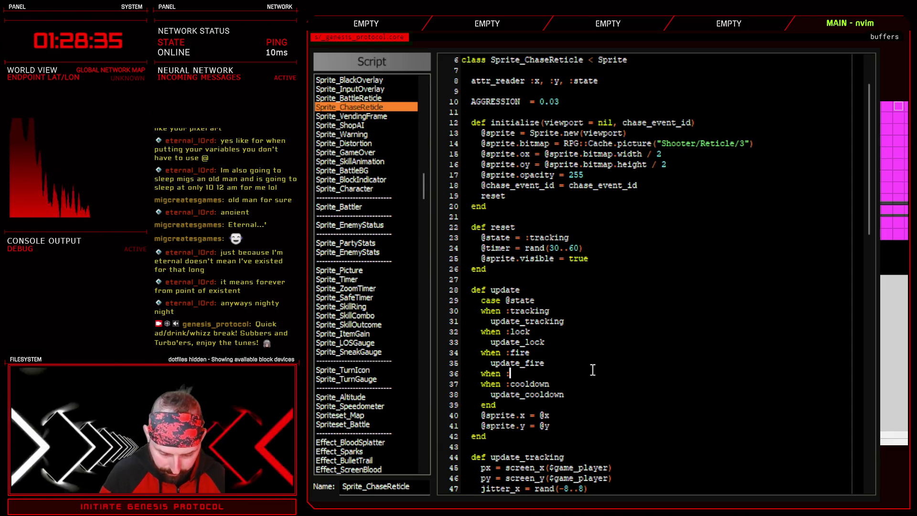
text(firing)
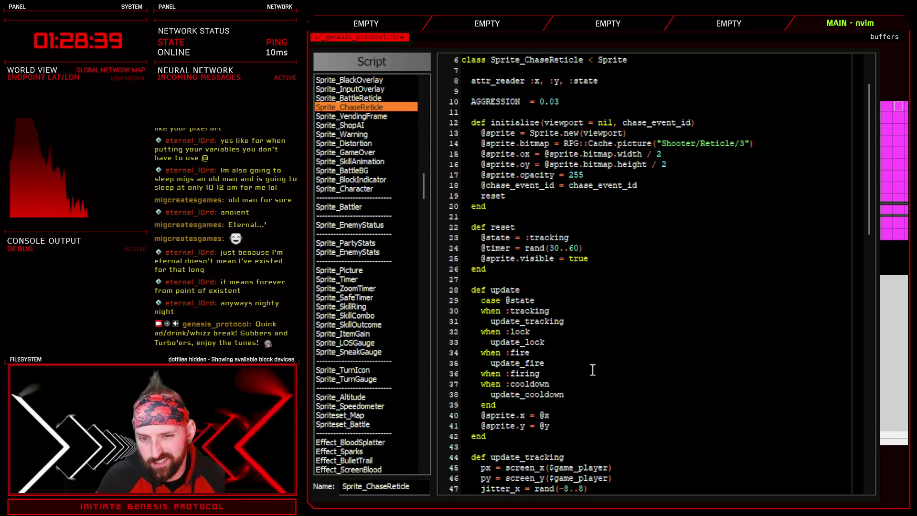
key(BackSpace)
key(BackSpace)
key(BackSpace)
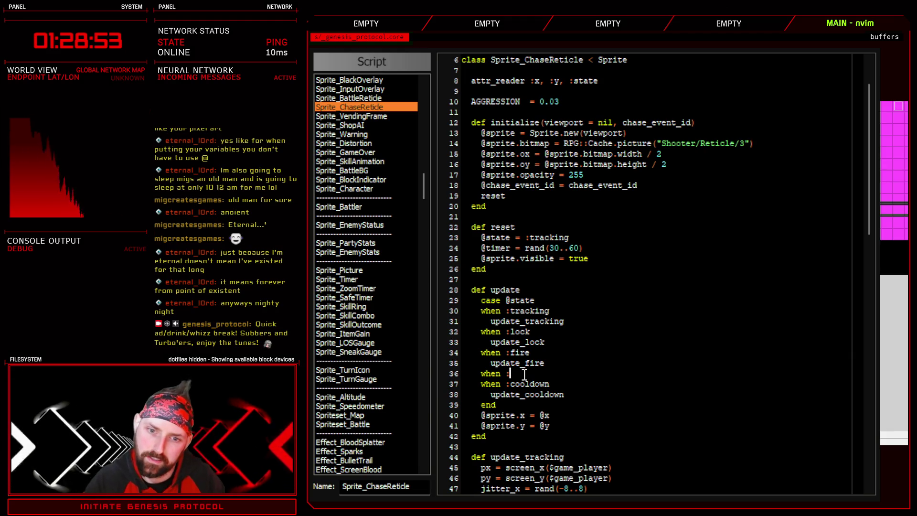
triple_click(446, 375)
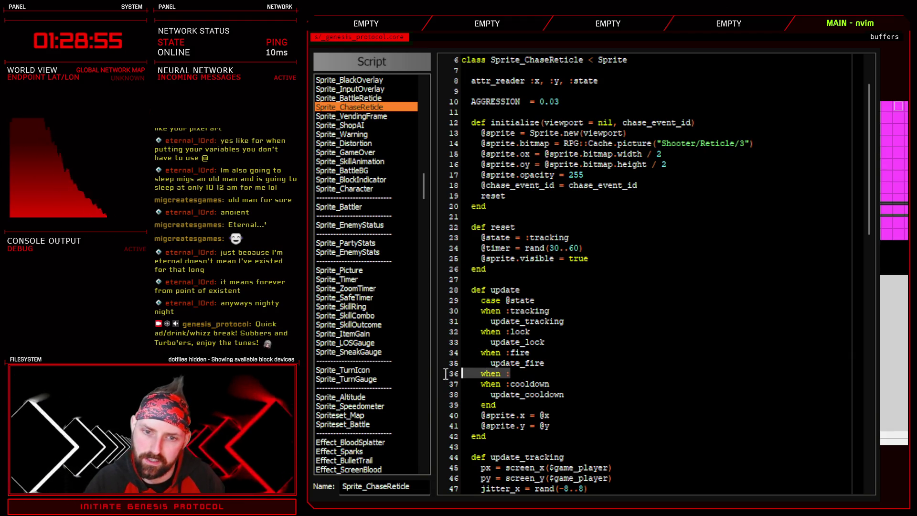
key(d)
scroll(662, 392, down, 18)
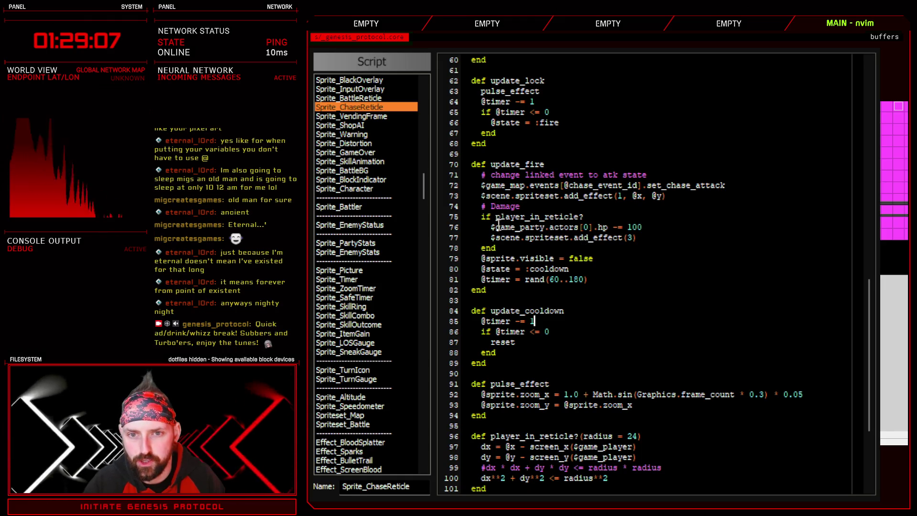
drag(497, 227, 645, 228)
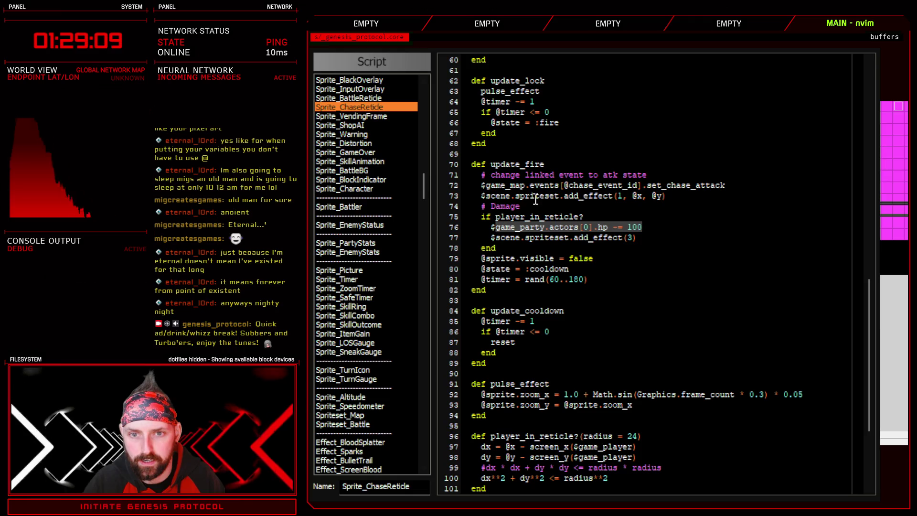
drag(534, 196, 662, 196)
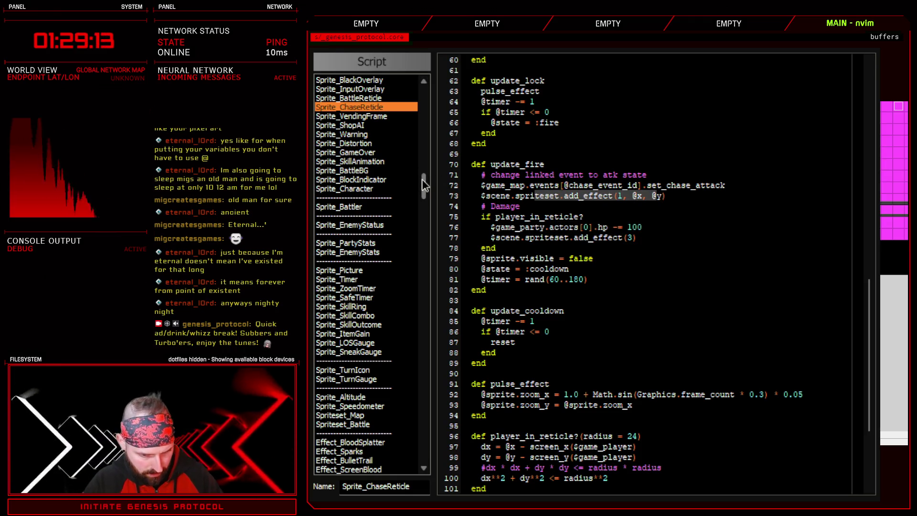
mouse_move(423, 180)
mouse_down()
mouse_move(422, 171)
mouse_move(423, 191)
mouse_move(441, 173)
mouse_move(437, 155)
mouse_up()
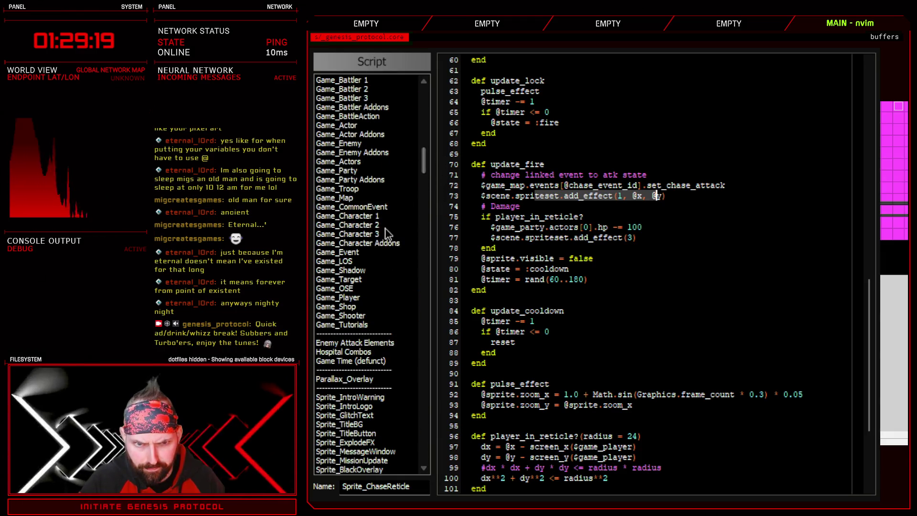
click(351, 253)
scroll(669, 301, down, 10)
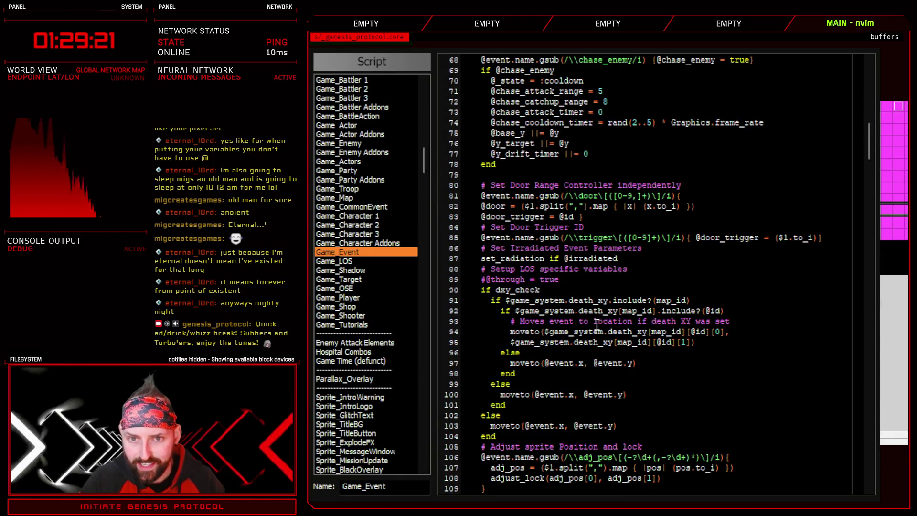
mouse_move(869, 148)
mouse_down()
mouse_move(876, 292)
mouse_move(877, 263)
mouse_up()
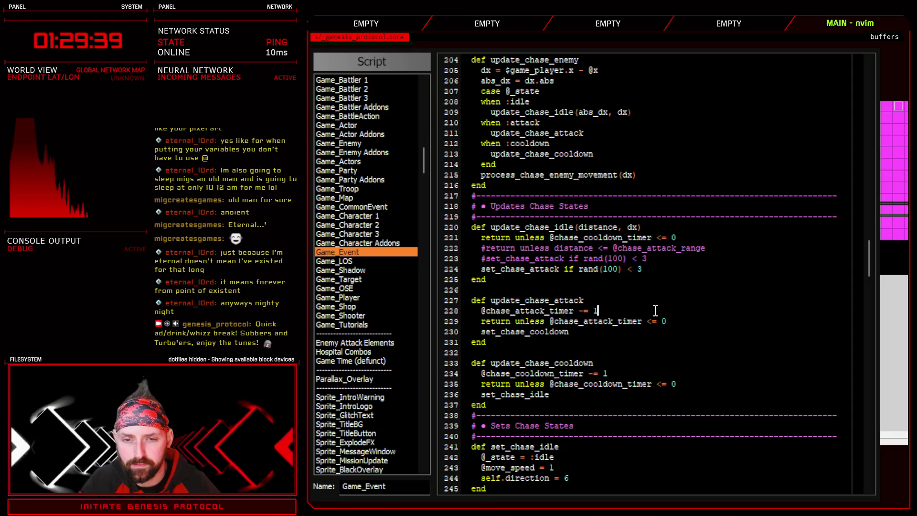
scroll(427, 184, down, 7)
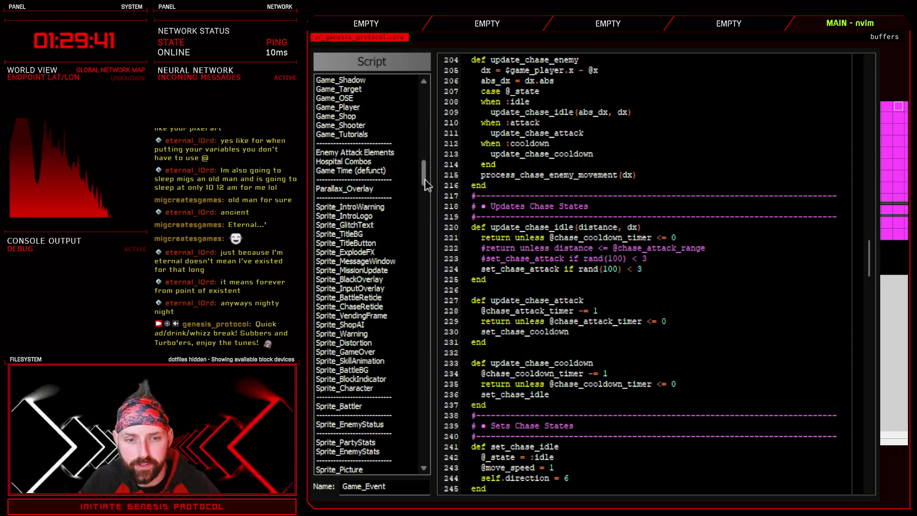
scroll(427, 184, down, 2)
scroll(425, 182, down, 4)
scroll(426, 193, down, 4)
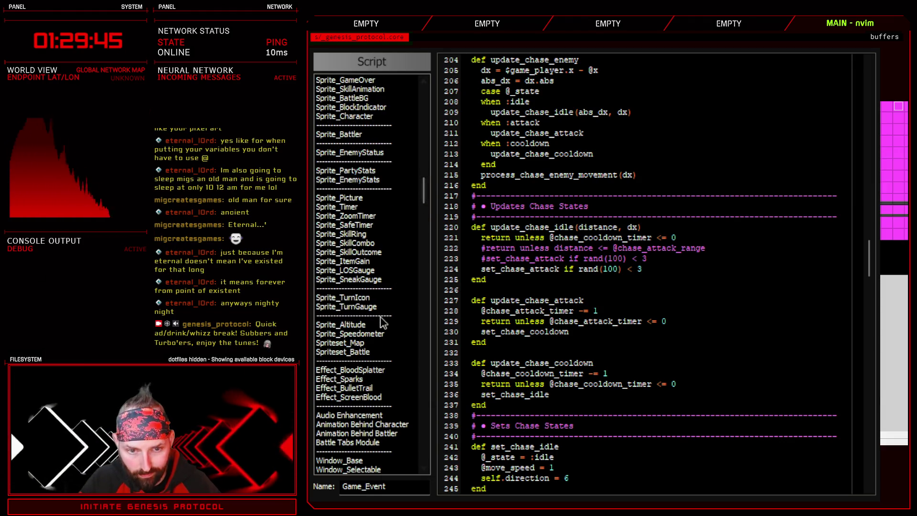
scroll(384, 280, up, 4)
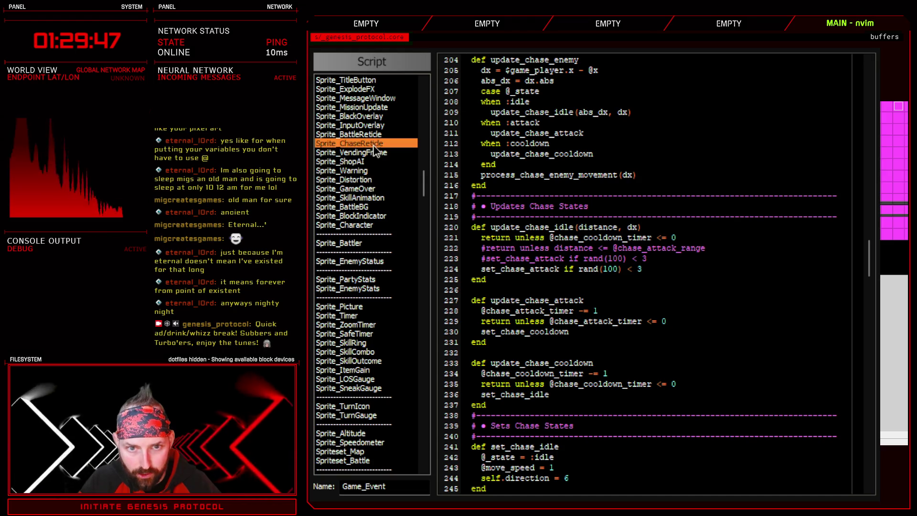
click(375, 145)
click(593, 269)
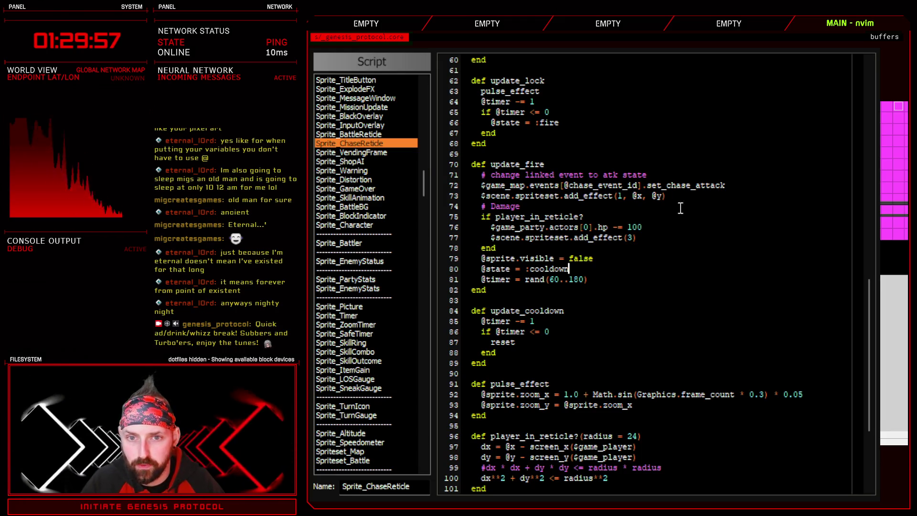
Add a 'when :attacking' branch that calls update_attacking to the update state case
scroll(596, 319, up, 8)
scroll(597, 319, up, 10)
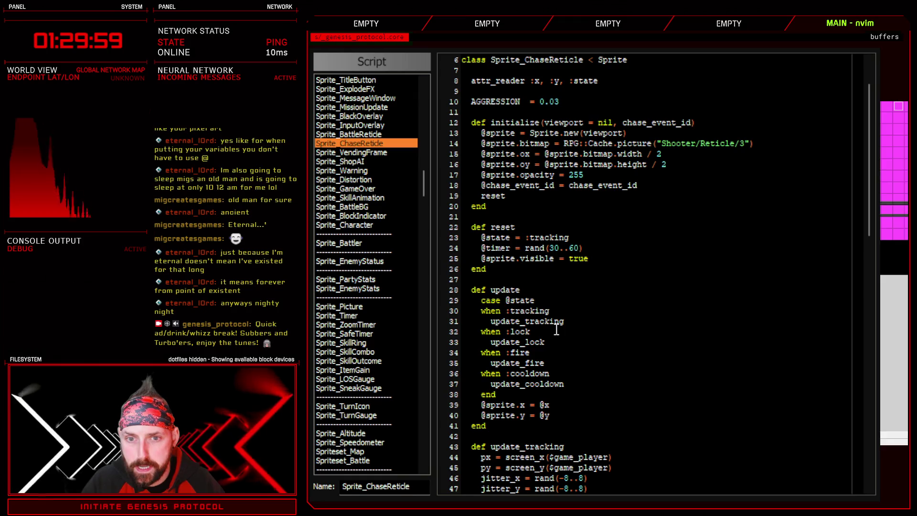
click(549, 363)
key(Return)
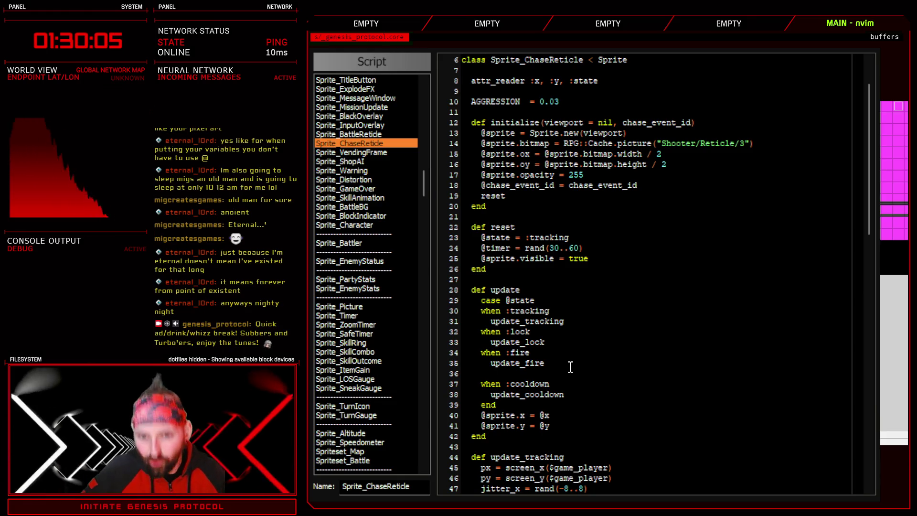
text(when :firi)
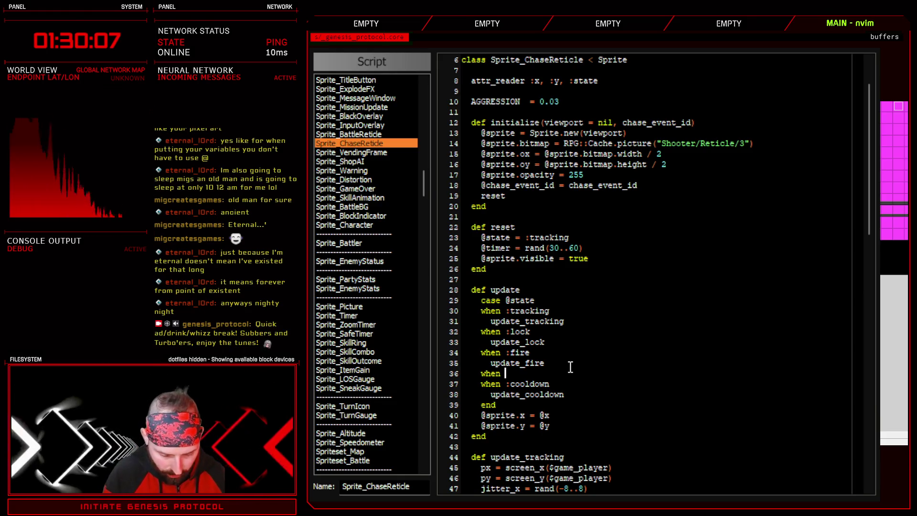
text(ng)
key(BackSpace)
key(BackSpace)
key(BackSpace)
text(attacking)
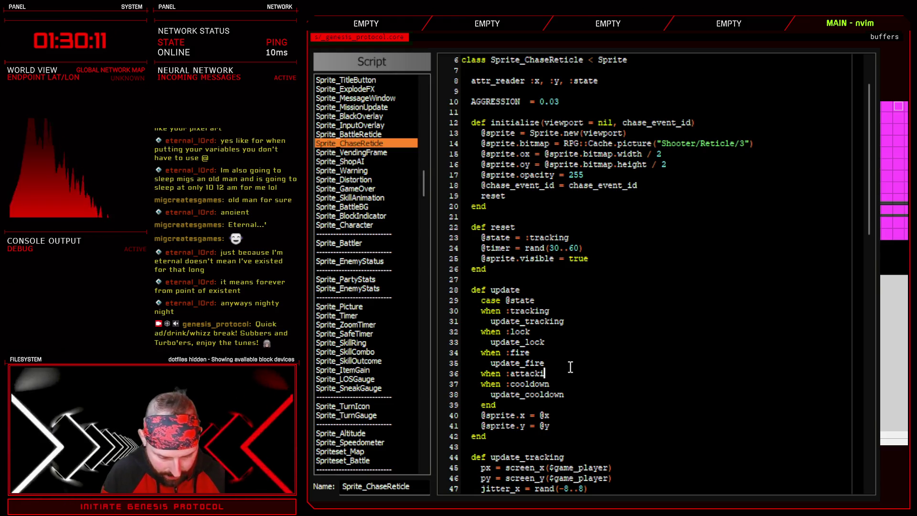
key(Return)
text(update_attacking)
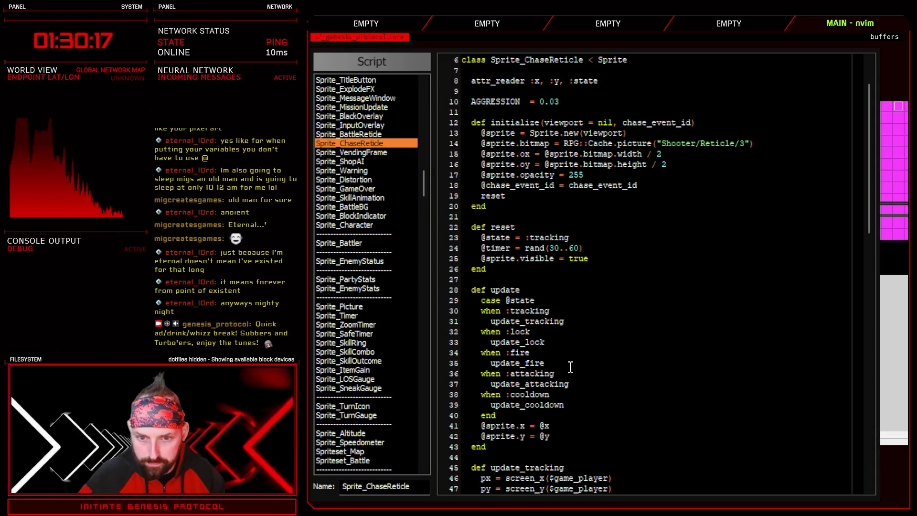
Open blank space below update_fire and replace 'cooldown' with 'attacking' on line 82
scroll(570, 378, down, 14)
key(j)
key(o)
key(Return)
scroll(557, 399, down, 2)
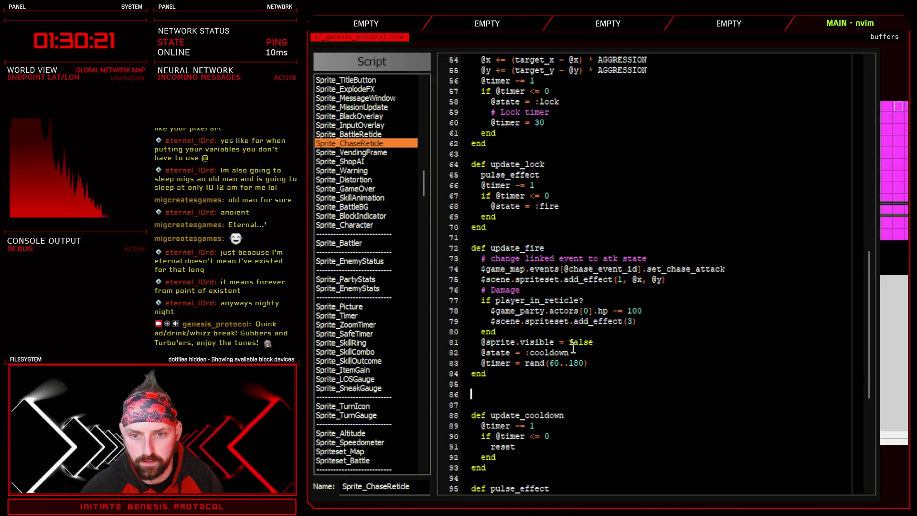
drag(530, 353, 568, 352)
text(attacking)
Write a def update_attacking … end method with an empty body line ready for code
click(543, 390)
text(ef update_attacki)
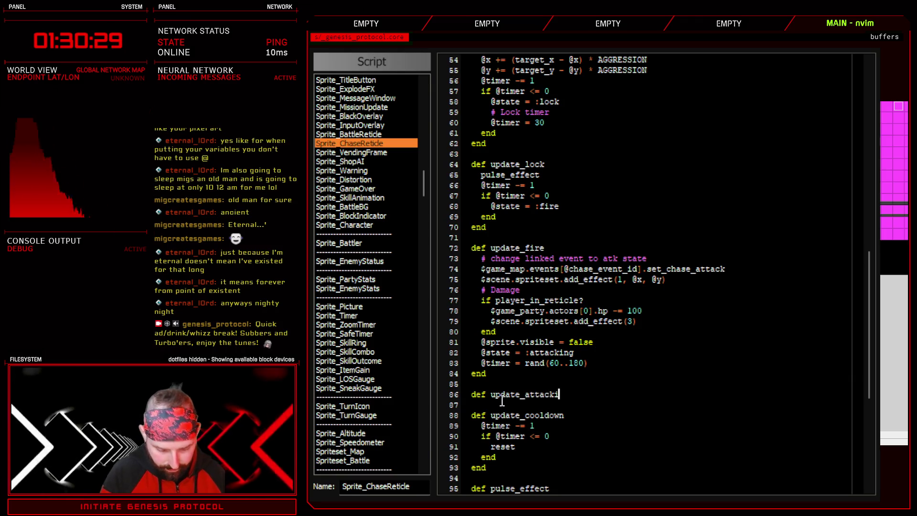
text(ng)
key(Return)
text(end)
key(Return)
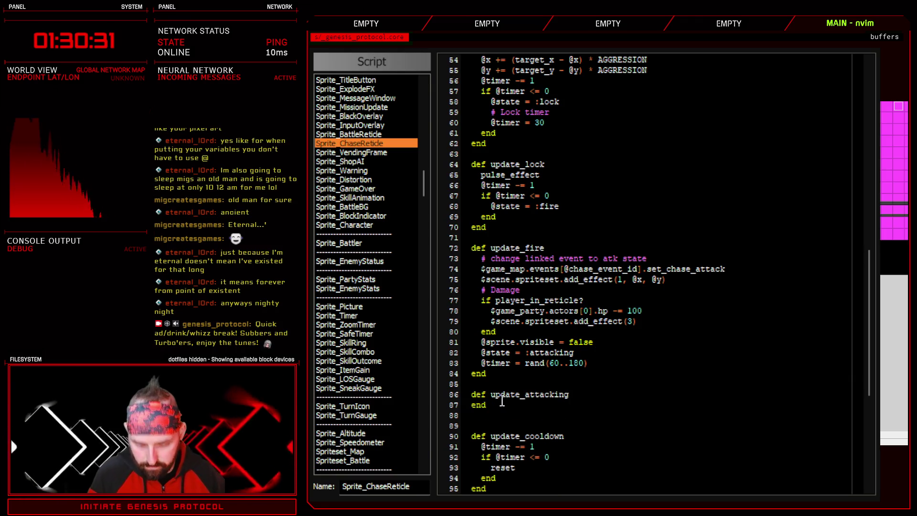
key(BackSpace)
click(581, 393)
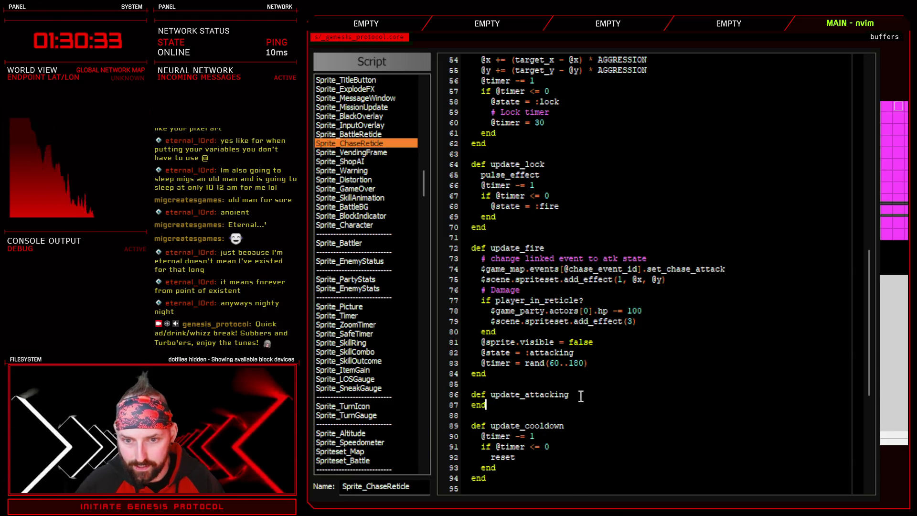
key(Return)
scroll(540, 404, down, 2)
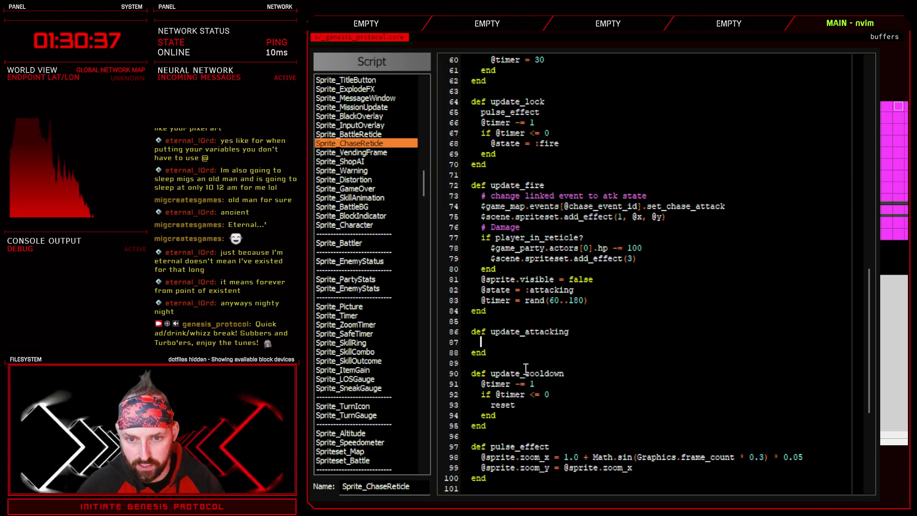
drag(453, 392, 454, 416)
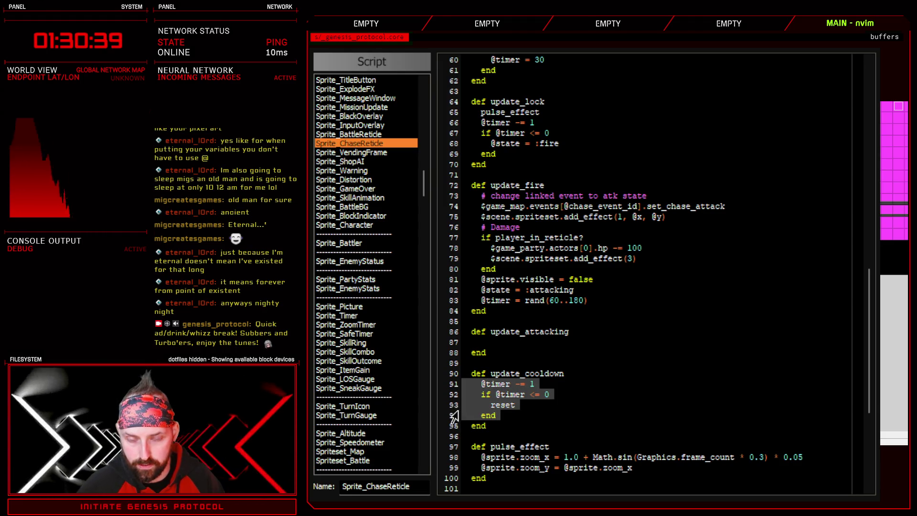
click(519, 346)
key(Return)
text($scene.spriteset.add_effect(1, @x, @y))
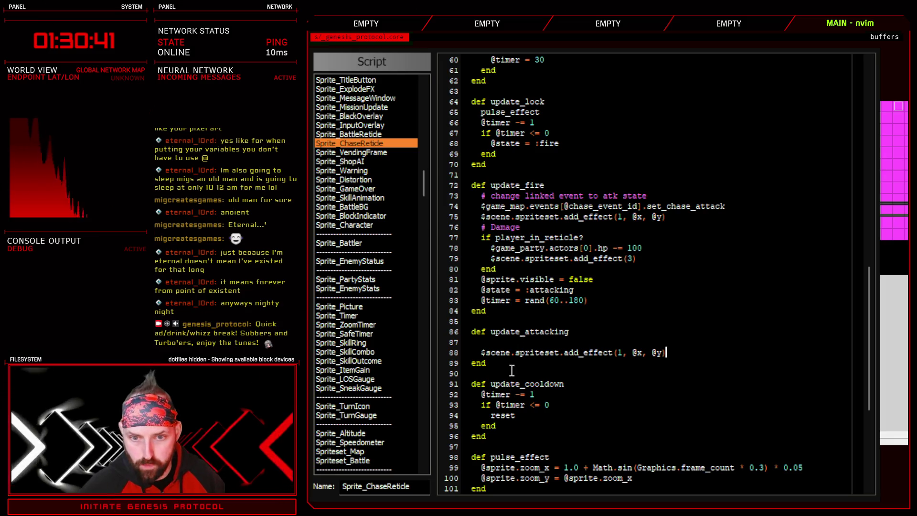
drag(447, 395, 452, 427)
key(ctrl+c)
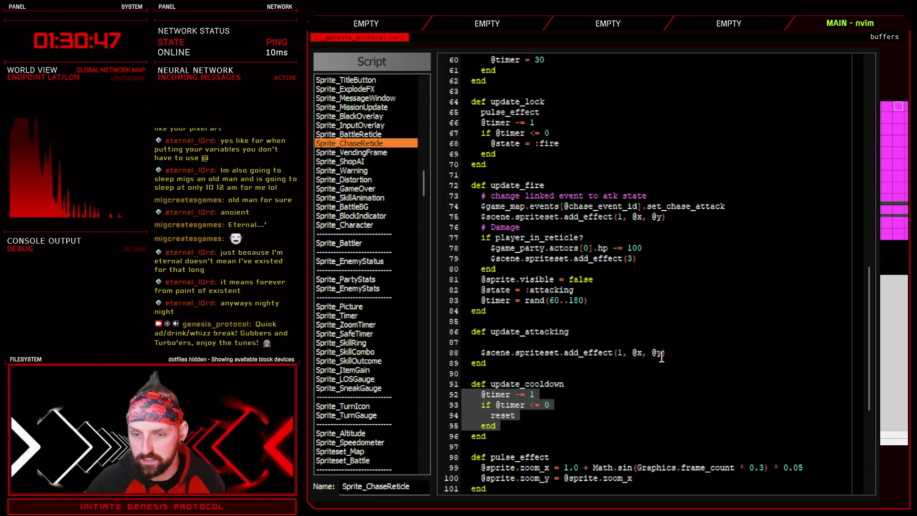
click(680, 352)
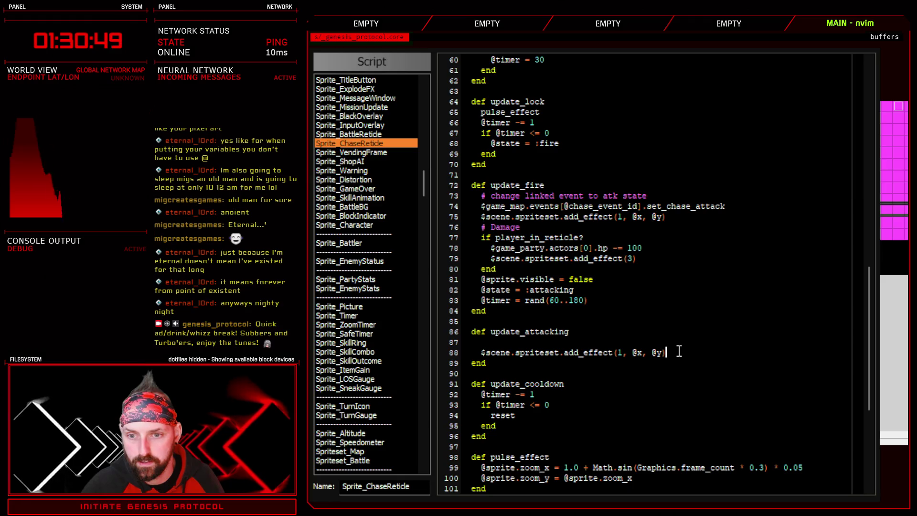
key(ctrl+v)
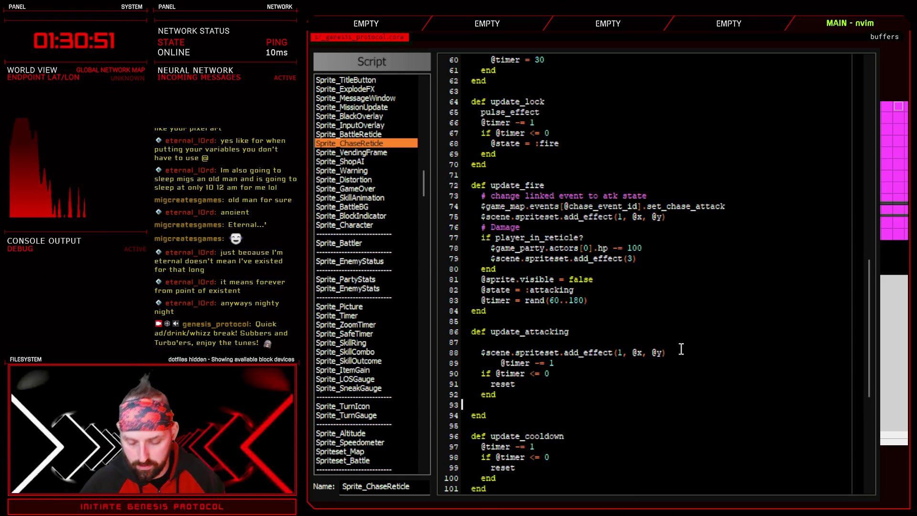
click(501, 363)
key(BackSpace)
key(BackSpace)
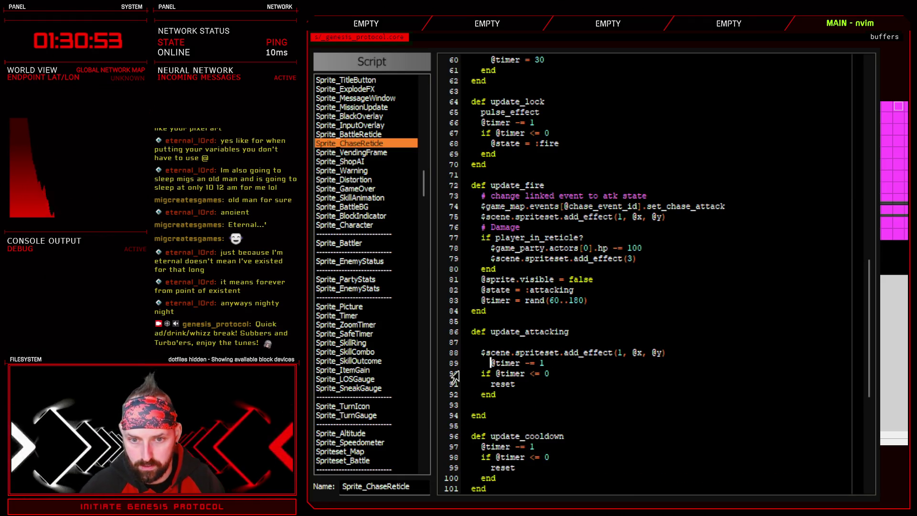
key(BackSpace)
key(BackSpace)
key(shift+End)
drag(508, 370, 499, 342)
mouse_move(481, 290)
mouse_down()
mouse_move(588, 300)
mouse_move(588, 289)
mouse_up()
key(ctrl+c)
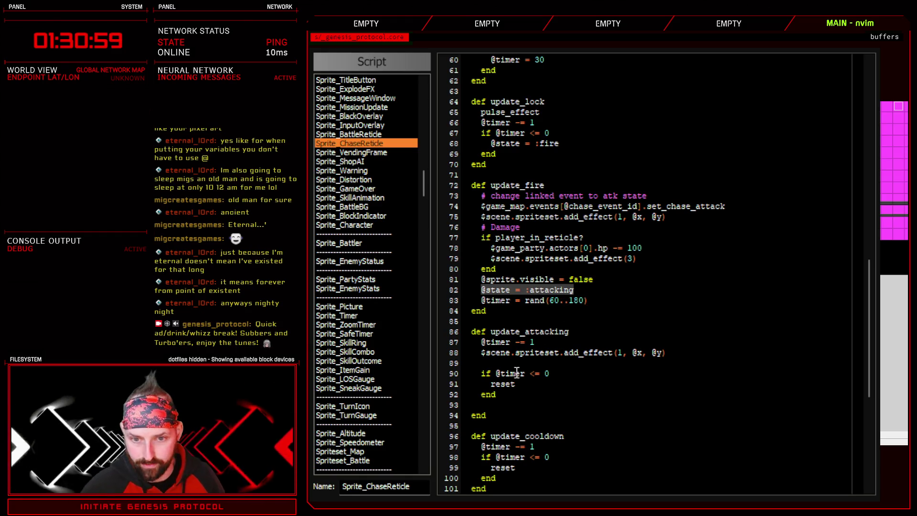
drag(490, 383, 515, 383)
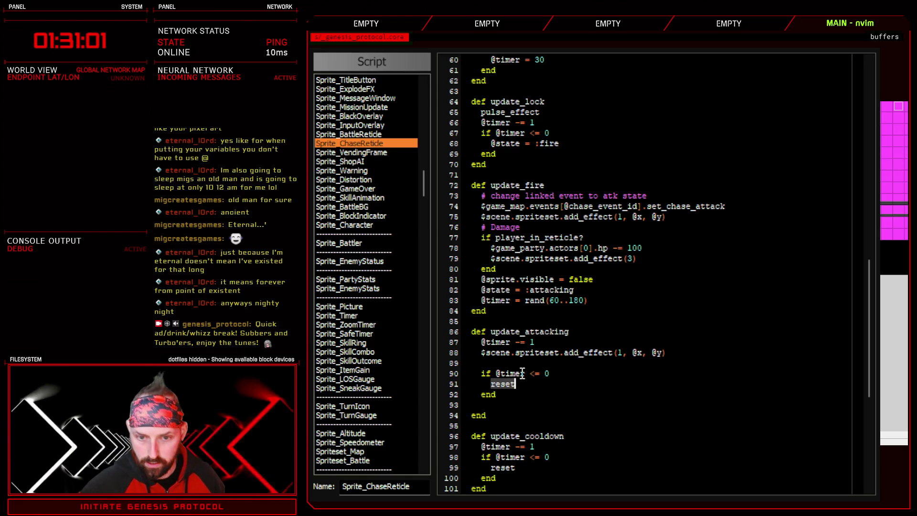
key(ctrl+v)
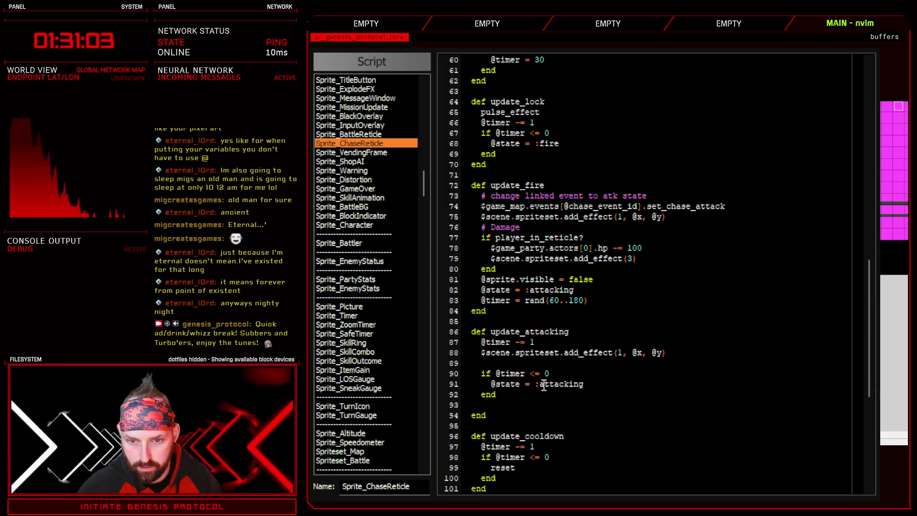
drag(539, 385, 589, 385)
text(cooldown)
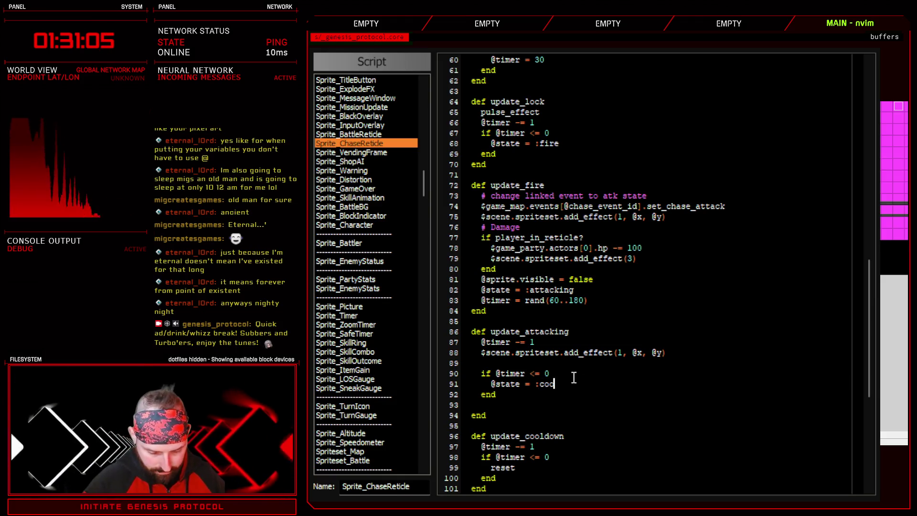
drag(482, 301, 591, 302)
key(ctrl+c)
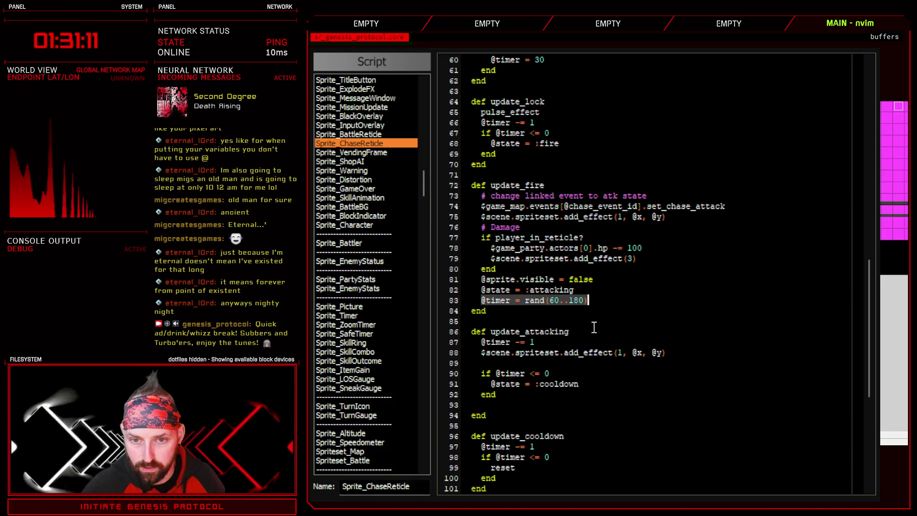
click(603, 384)
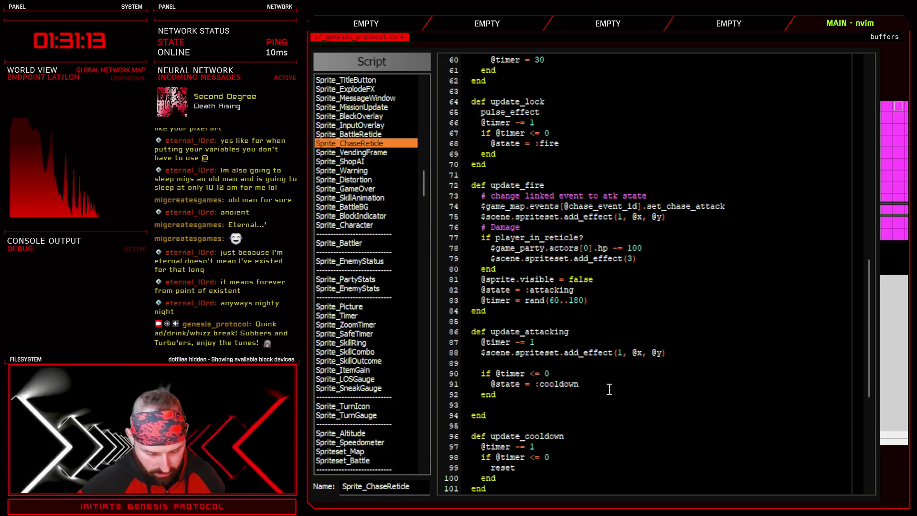
key(Return)
key(ctrl+v)
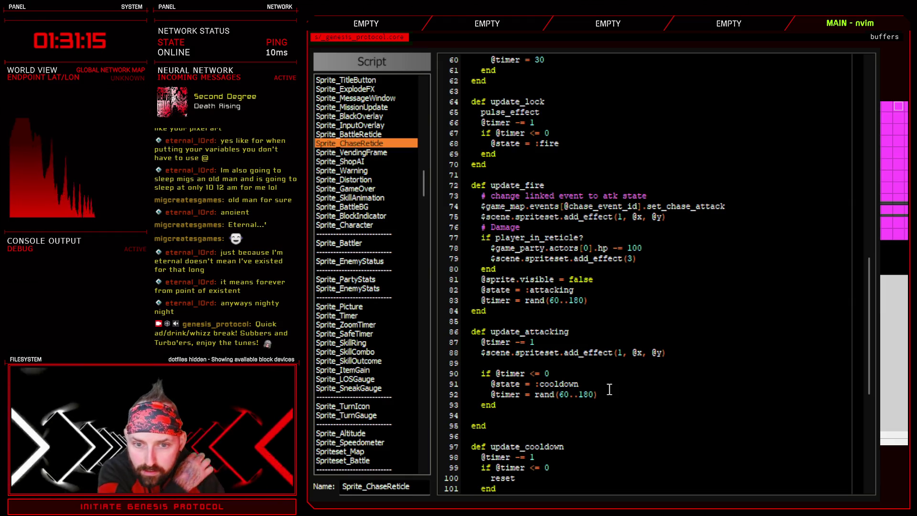
click(545, 363)
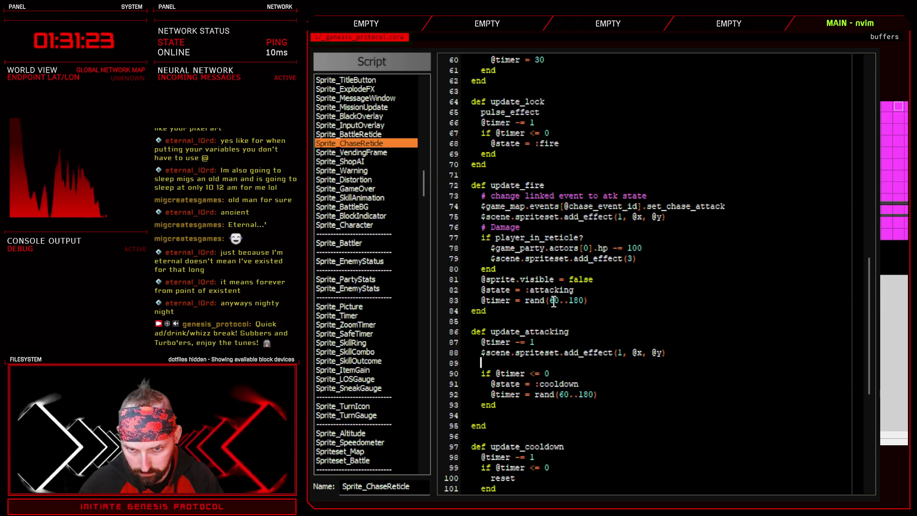
drag(550, 301, 584, 301)
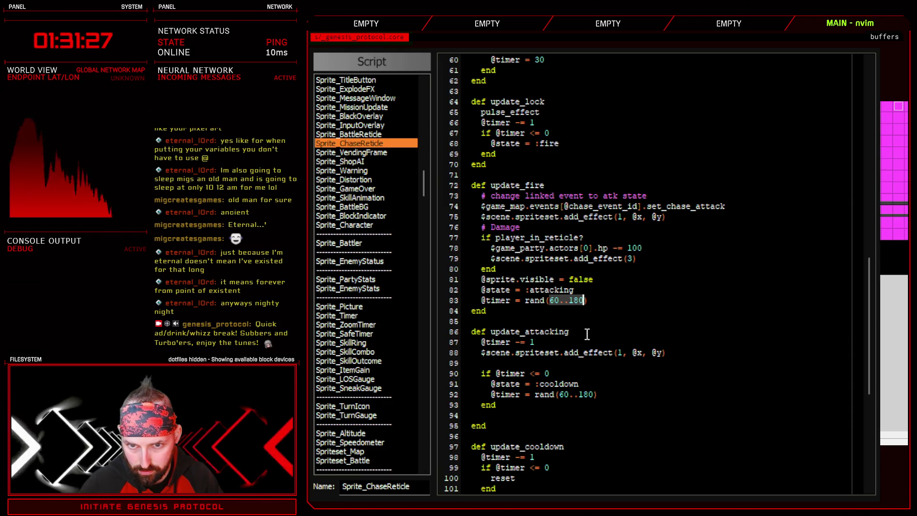
scroll(609, 301, up, 2)
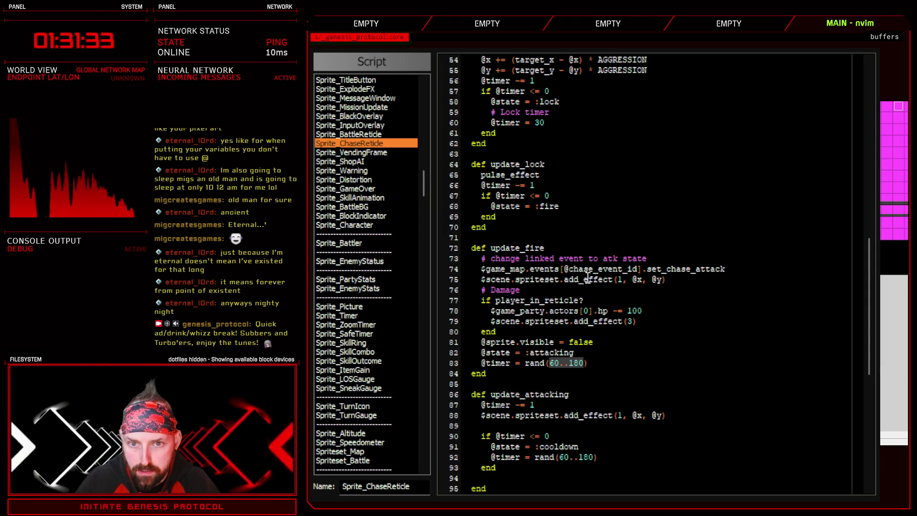
Delete the $scene.spriteset.add_effect(1, @x, @y) line from update_fire
scroll(588, 277, down, 8)
scroll(580, 341, up, 10)
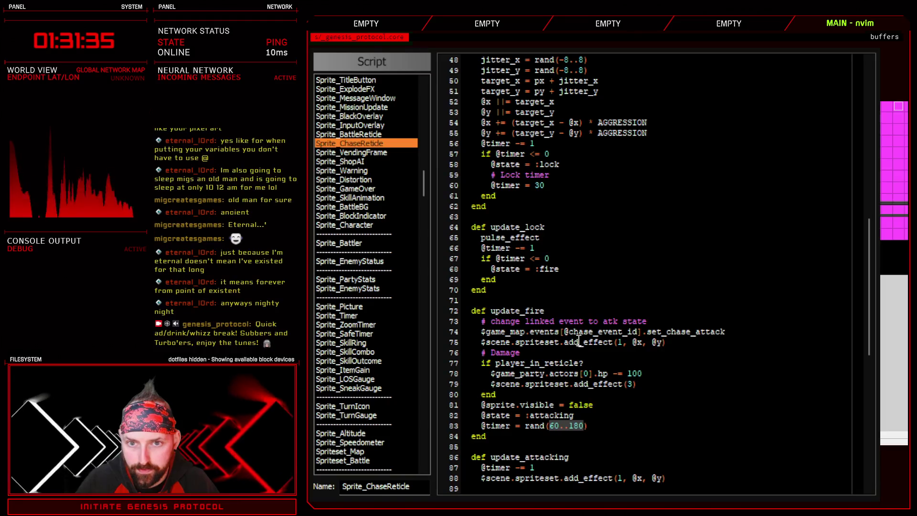
scroll(591, 271, up, 2)
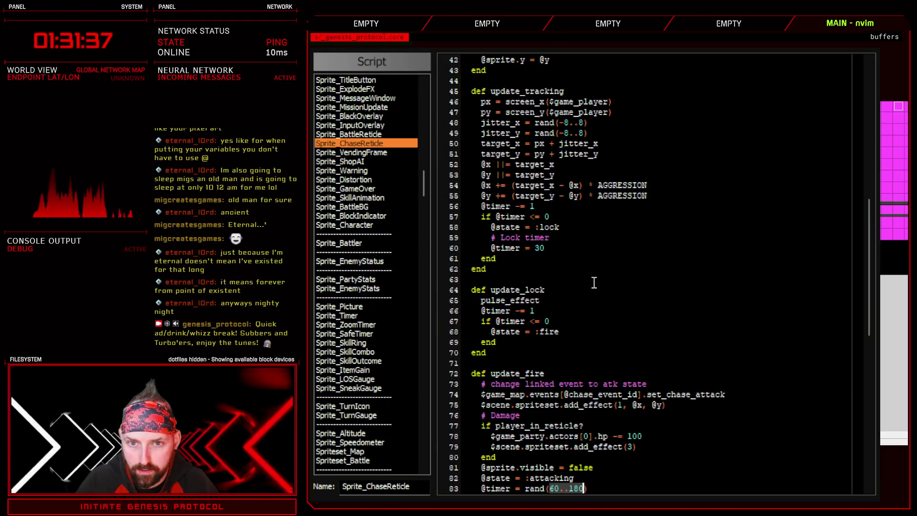
scroll(590, 271, down, 2)
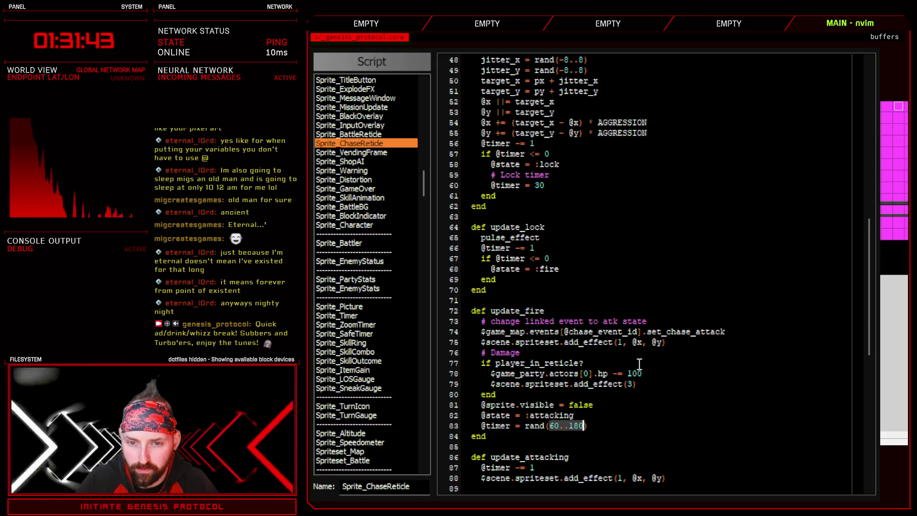
scroll(685, 356, down, 2)
click(649, 285)
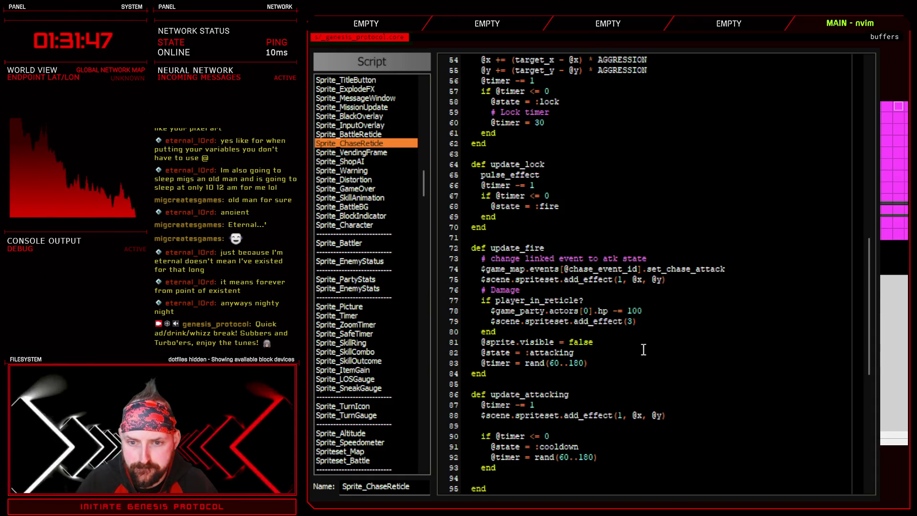
drag(669, 281, 476, 281)
key(d)
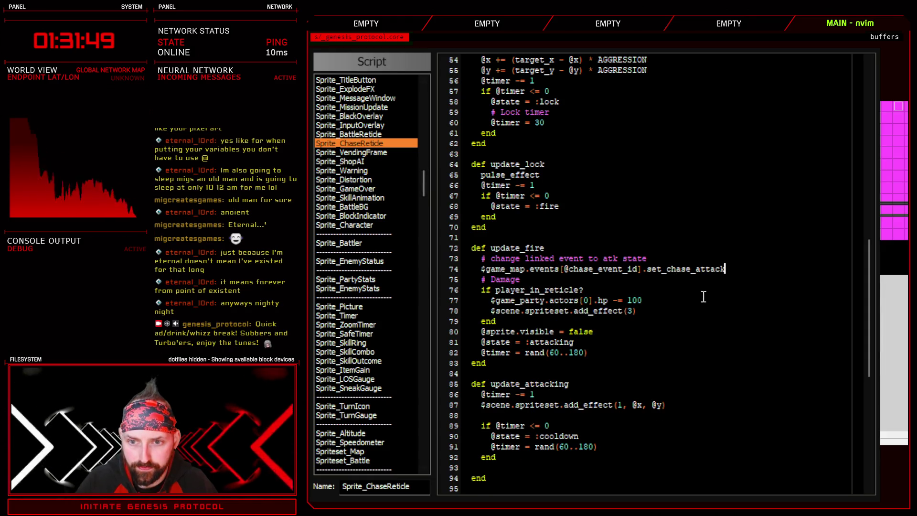
Select the 60..180 range on the attacking state's timer line
mouse_move(726, 269)
mouse_down()
mouse_move(575, 261)
mouse_move(530, 269)
mouse_up()
click(735, 269)
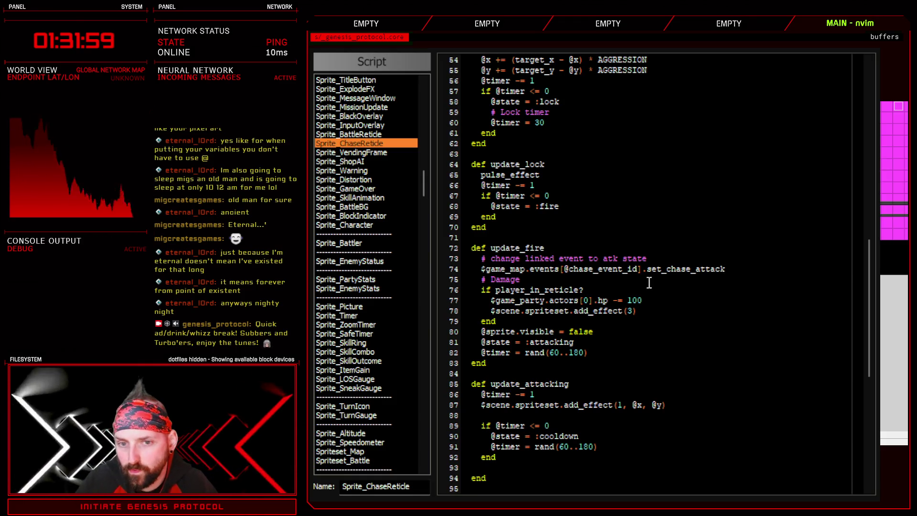
click(607, 290)
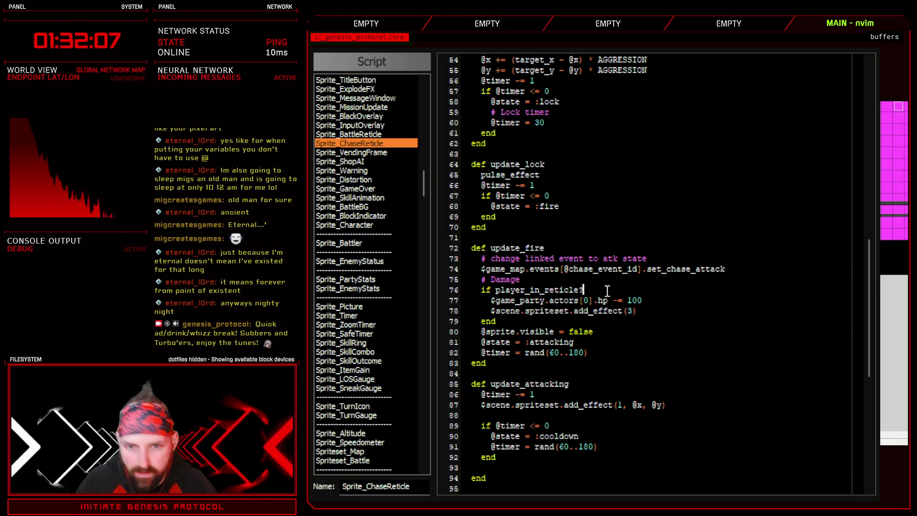
click(586, 342)
click(599, 351)
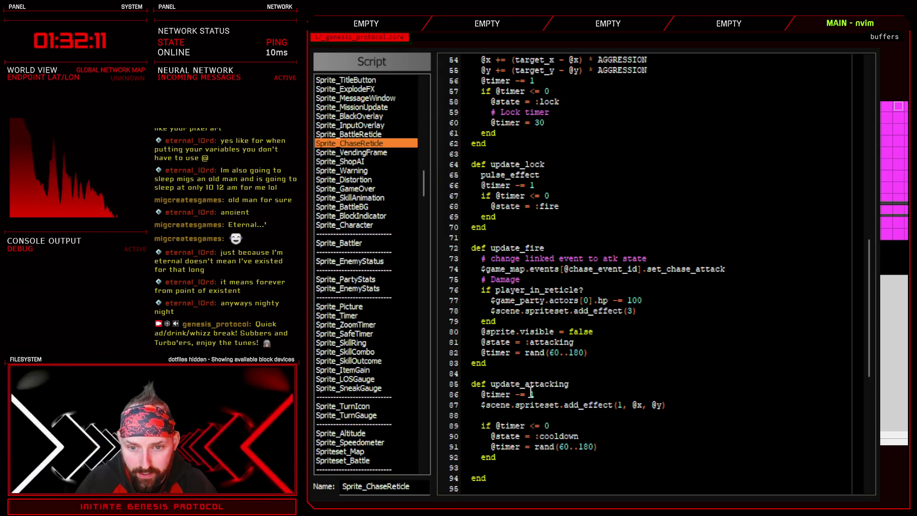
drag(549, 352, 584, 353)
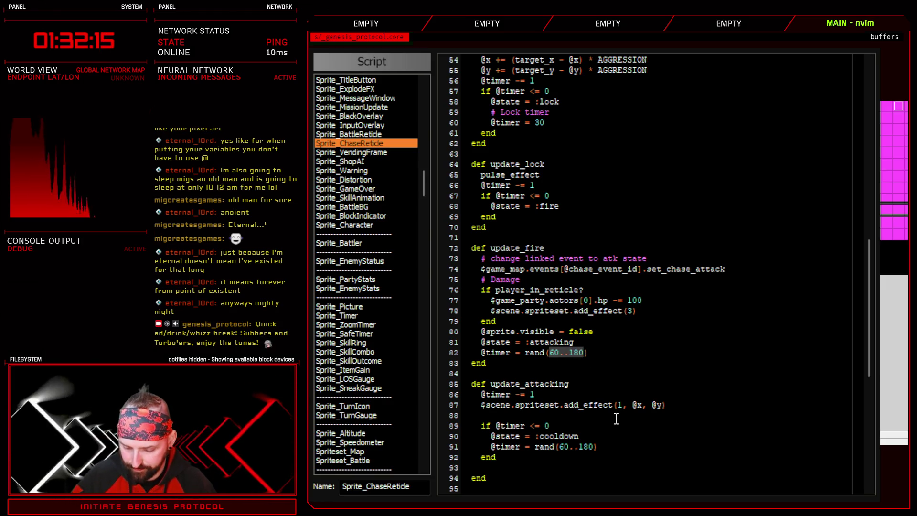
text(c10..20)
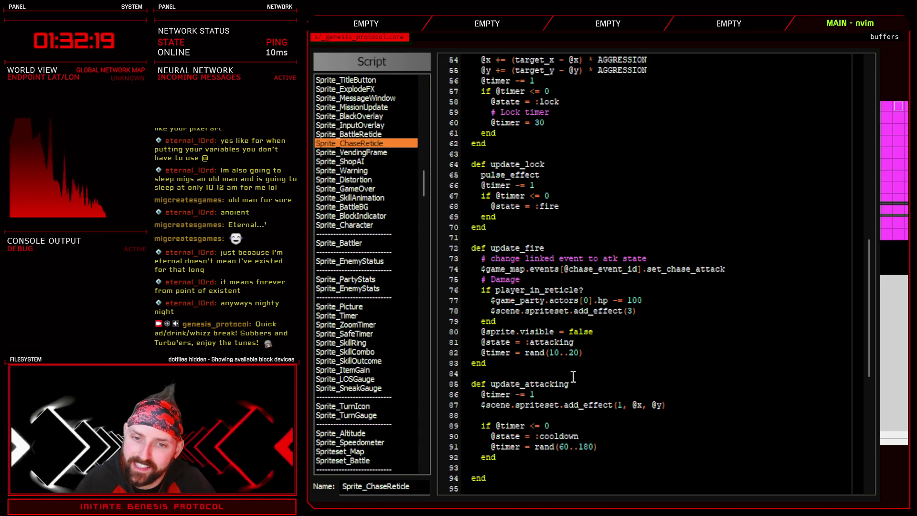
mouse_move(579, 353)
mouse_down()
mouse_move(548, 356)
mouse_move(581, 359)
mouse_up()
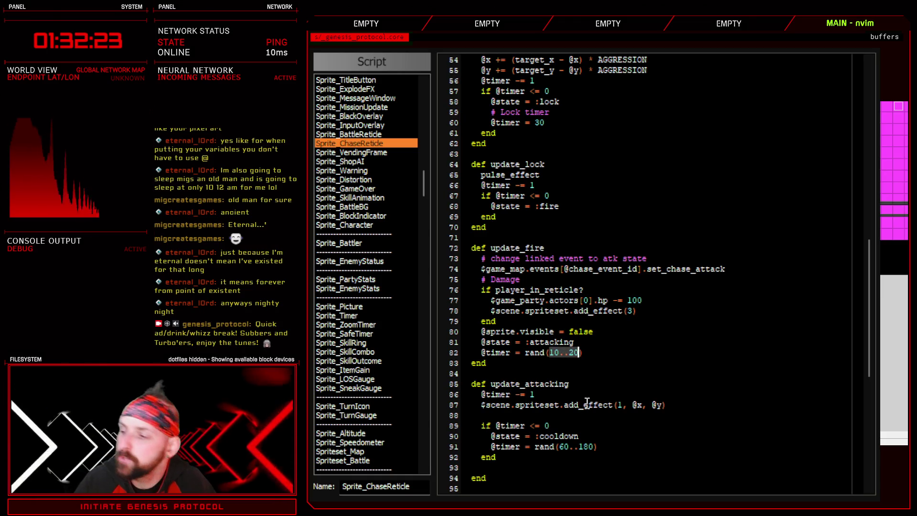
text(20)
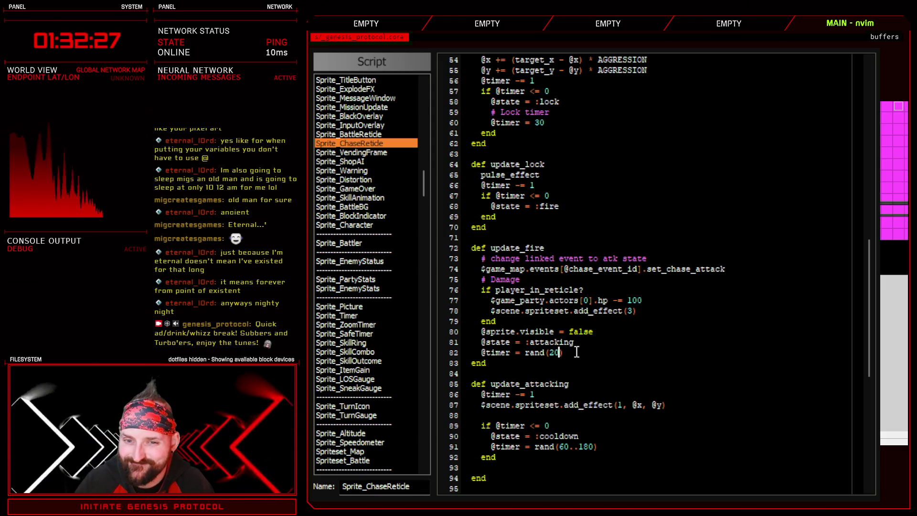
double_click(555, 352)
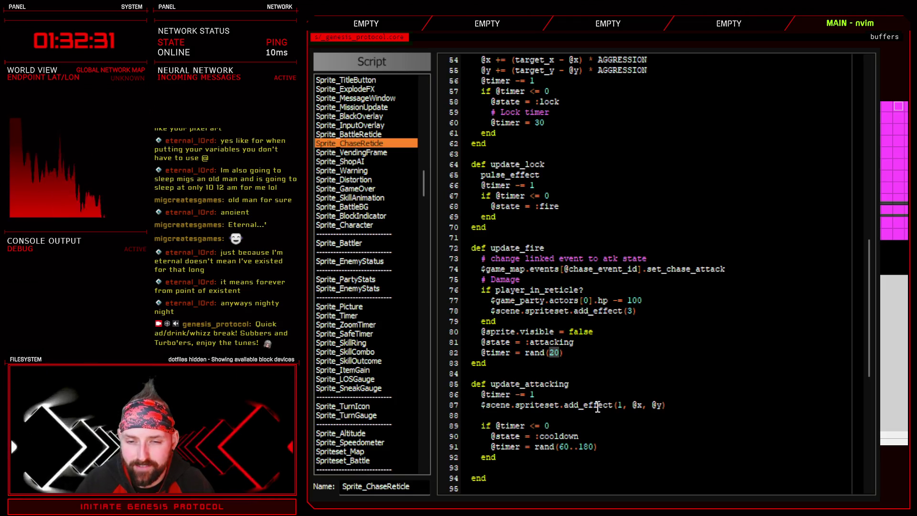
click(577, 352)
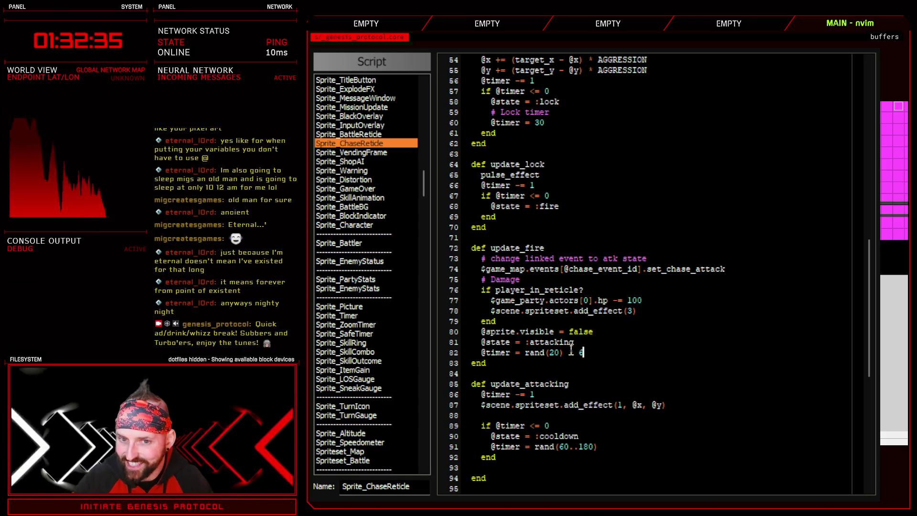
double_click(554, 352)
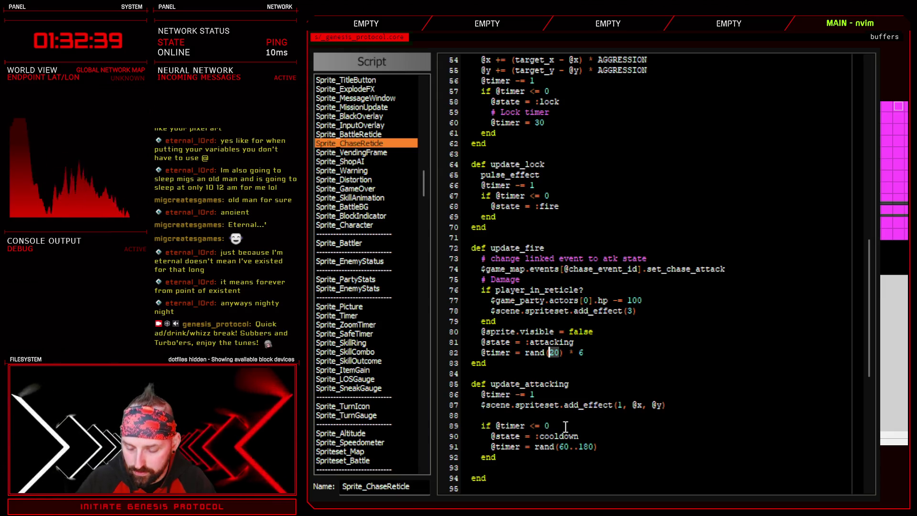
text(4..8)
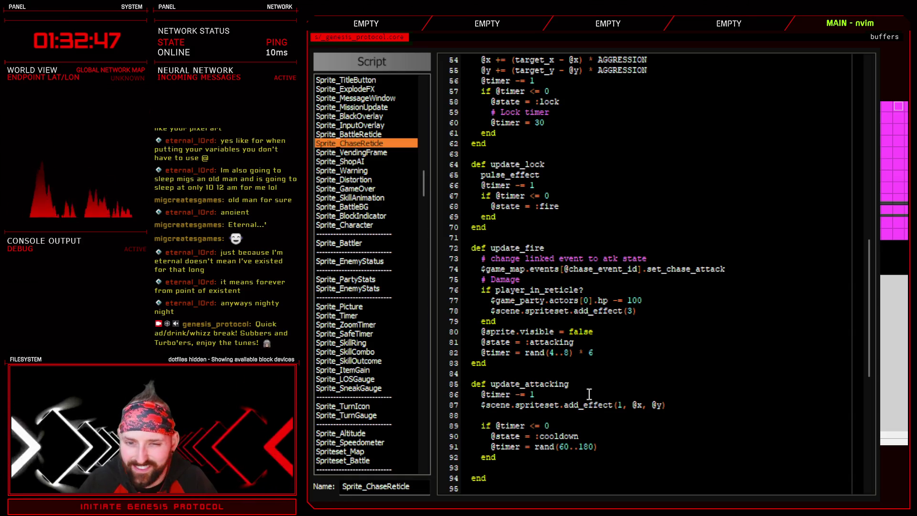
click(568, 395)
text(o)
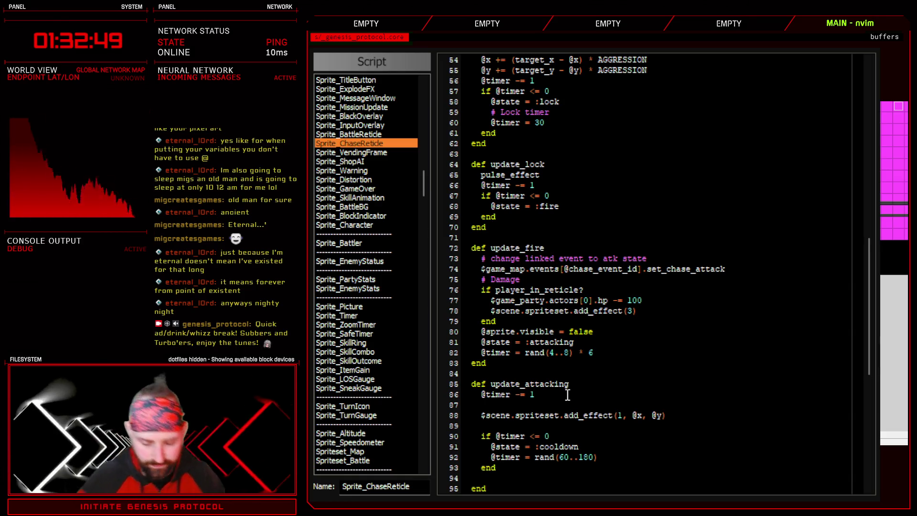
text(if @timer)
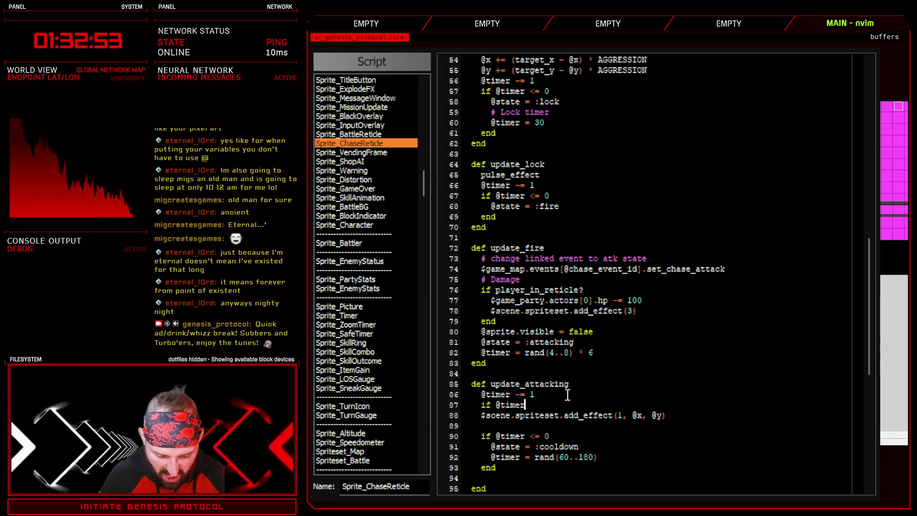
text( %)
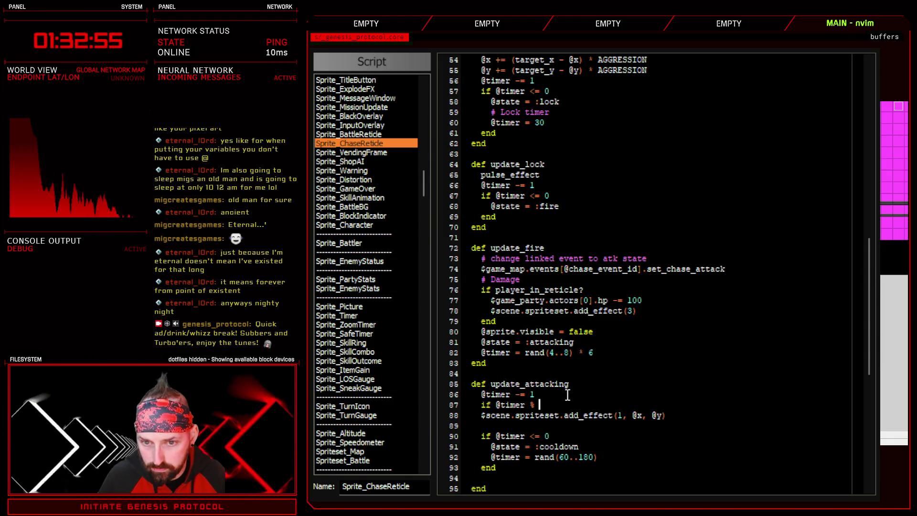
text( ==)
click(482, 416)
key(Tab)
click(692, 416)
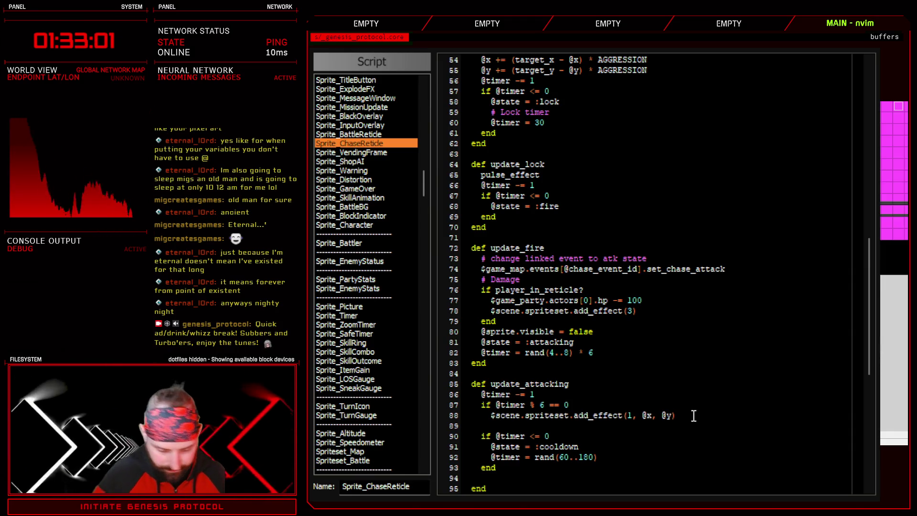
key(Return)
text(end)
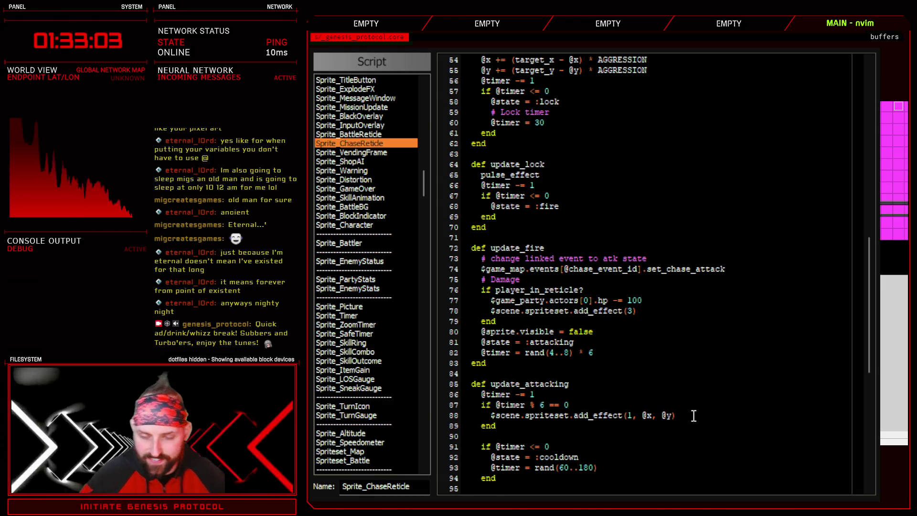
key(Delete)
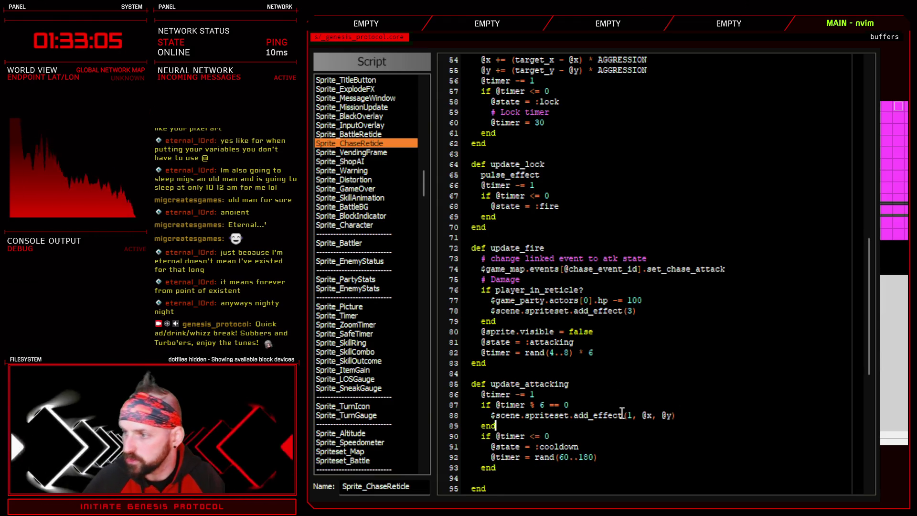
Add x = @x + rand( and y = @y + rand( offset lines inside the if block
double_click(648, 415)
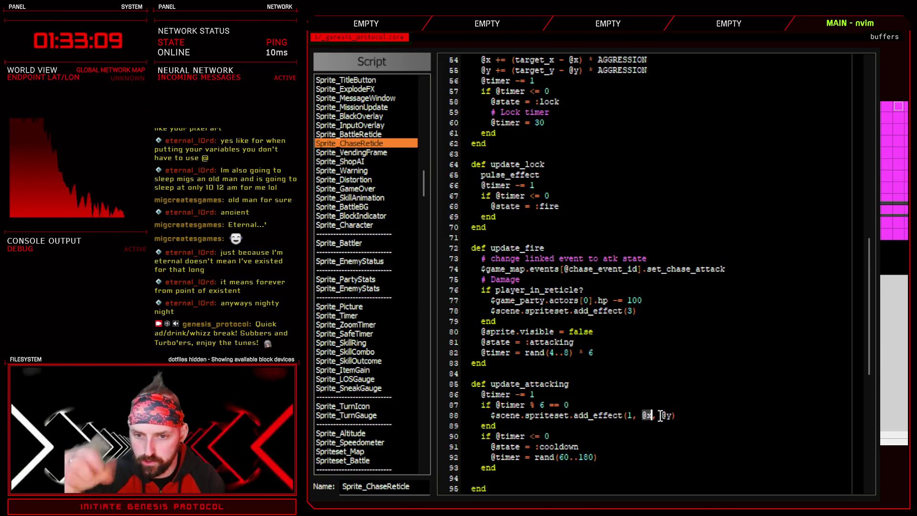
click(597, 405)
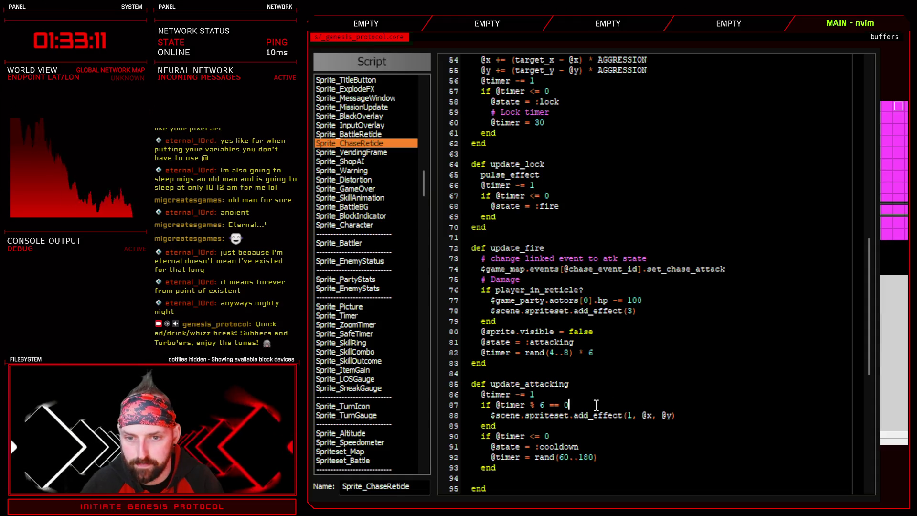
key(o)
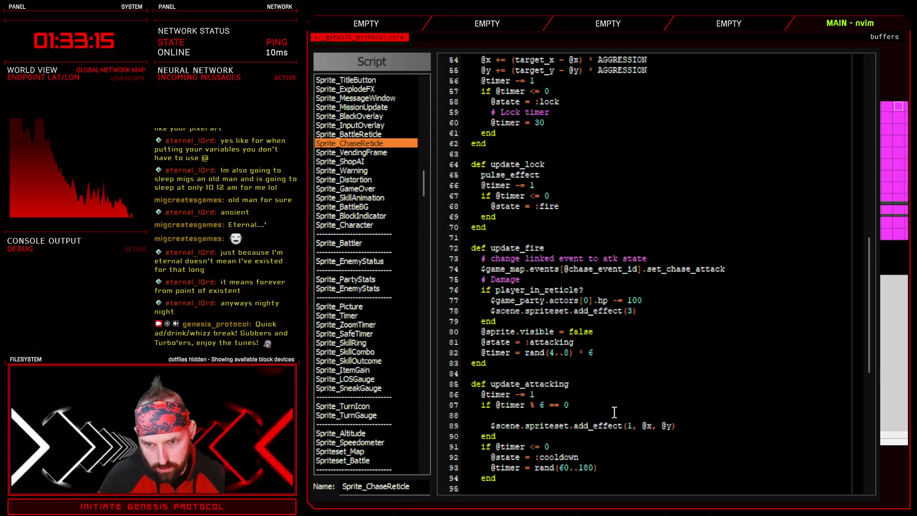
text(rand)
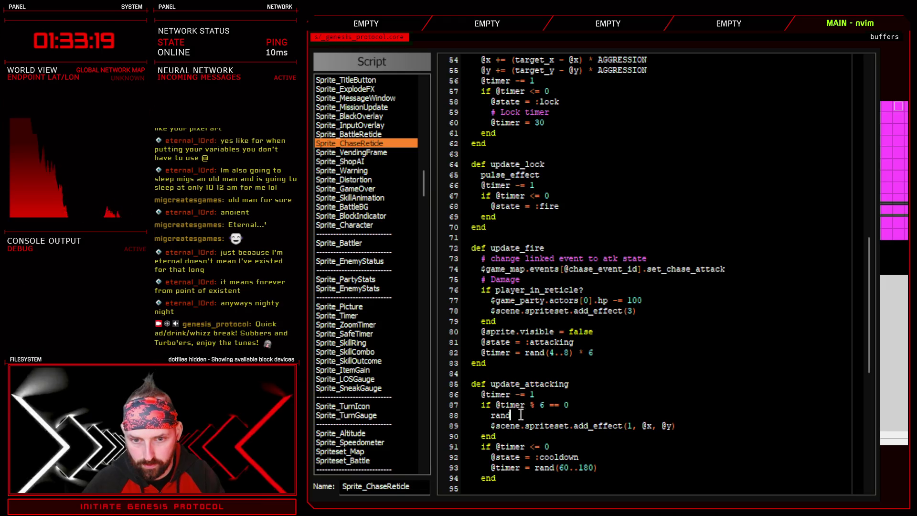
text(x = @x +)
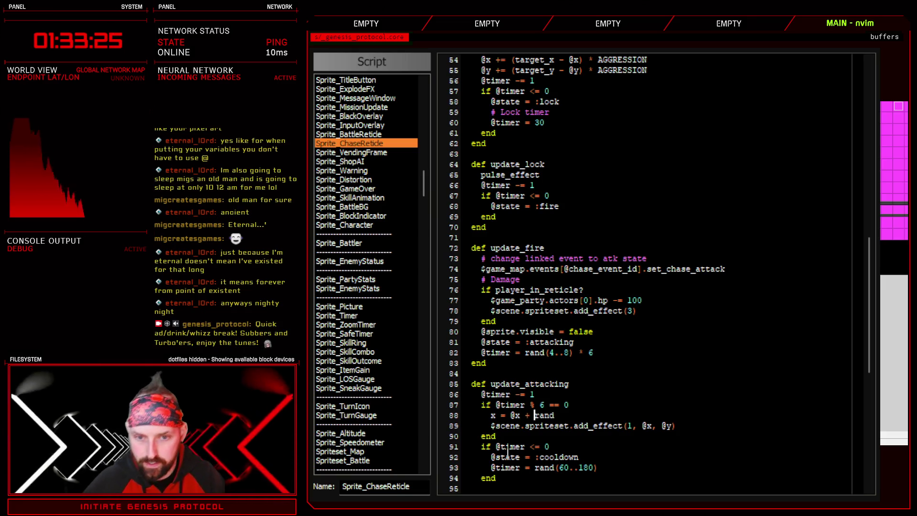
key(End)
key(Return)
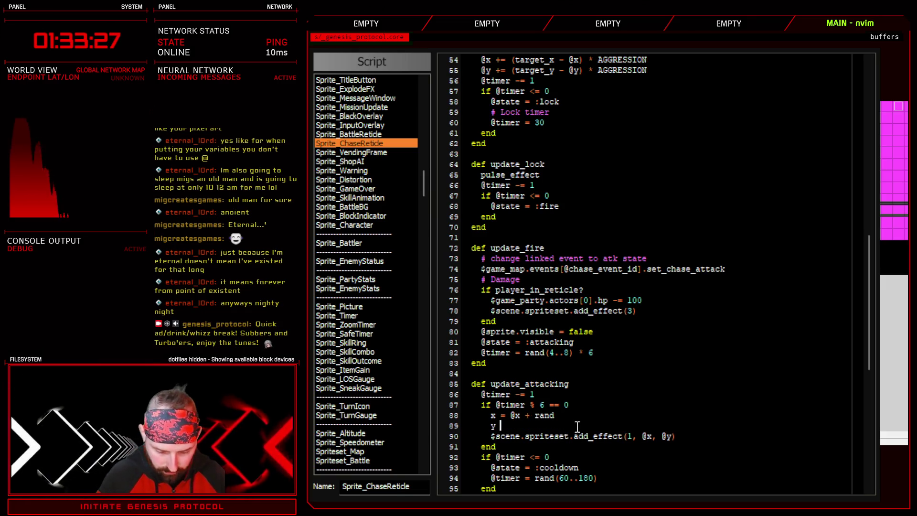
text(=)
key(BackSpace)
text(@y + r)
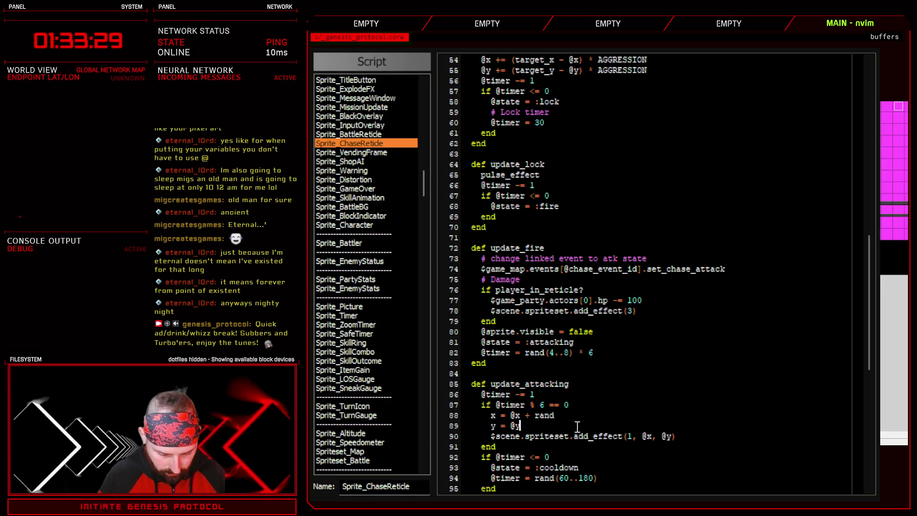
text(nd()
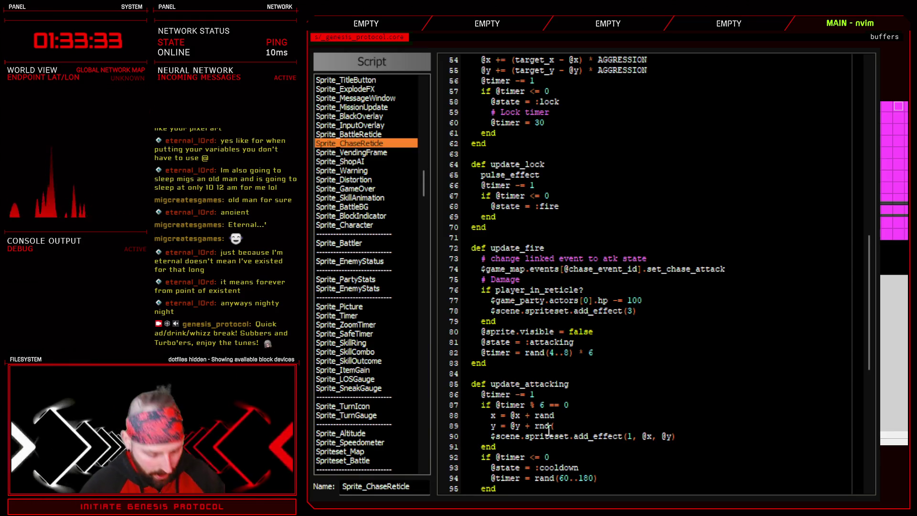
key(Left)
key(Left)
key(Left)
text(a)
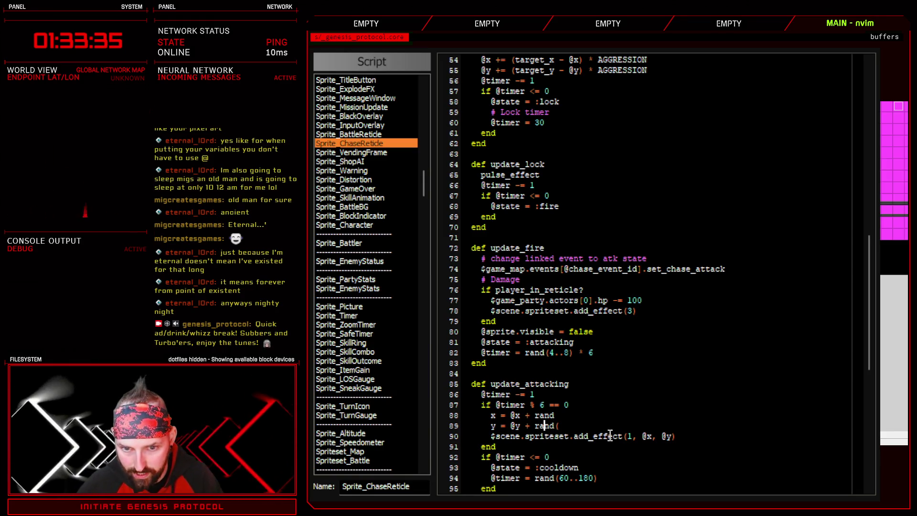
Pass x, y to add_effect and complete both offsets as rand(-32..32)
click(642, 435)
key(x)
click(662, 436)
key(x)
click(574, 417)
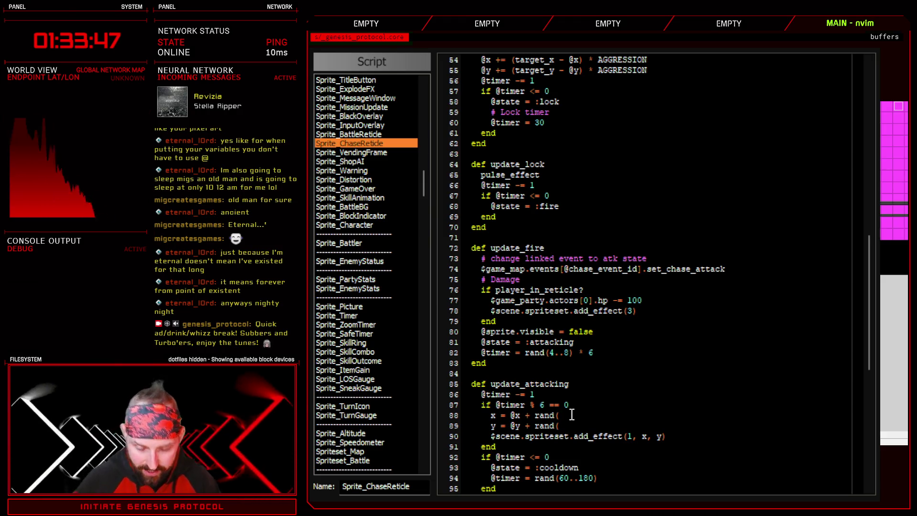
text(-32..32)
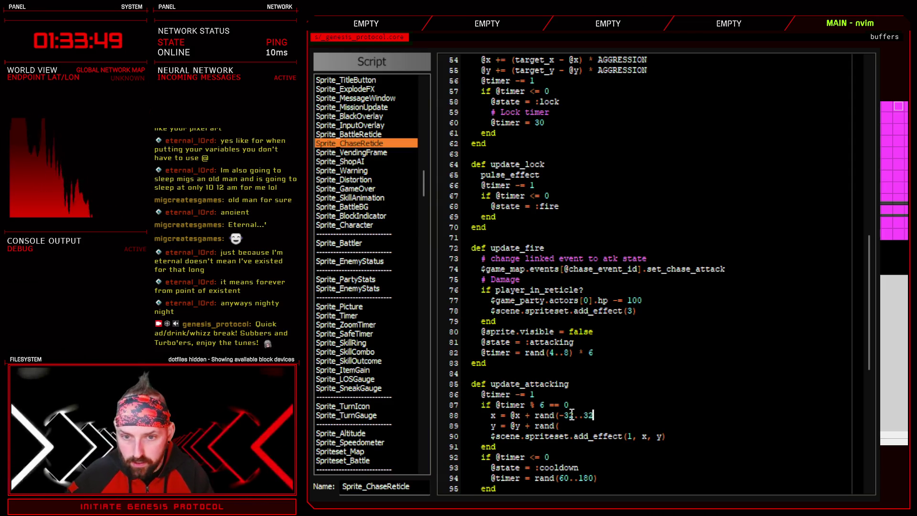
text())
key(Down)
text(32..32))
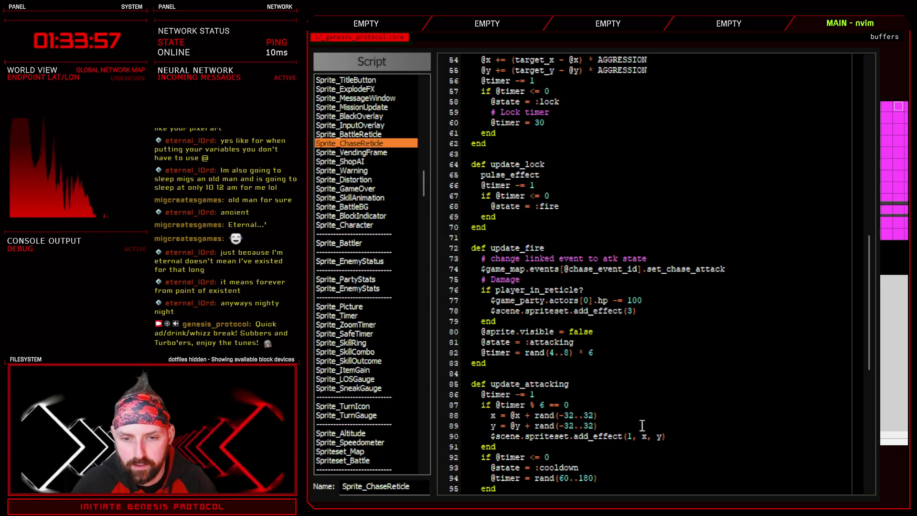
click(681, 440)
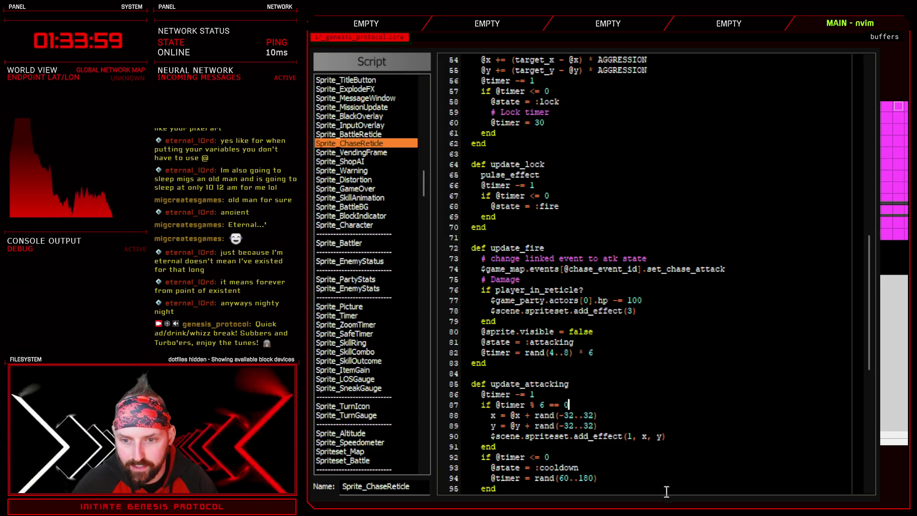
key(F12)
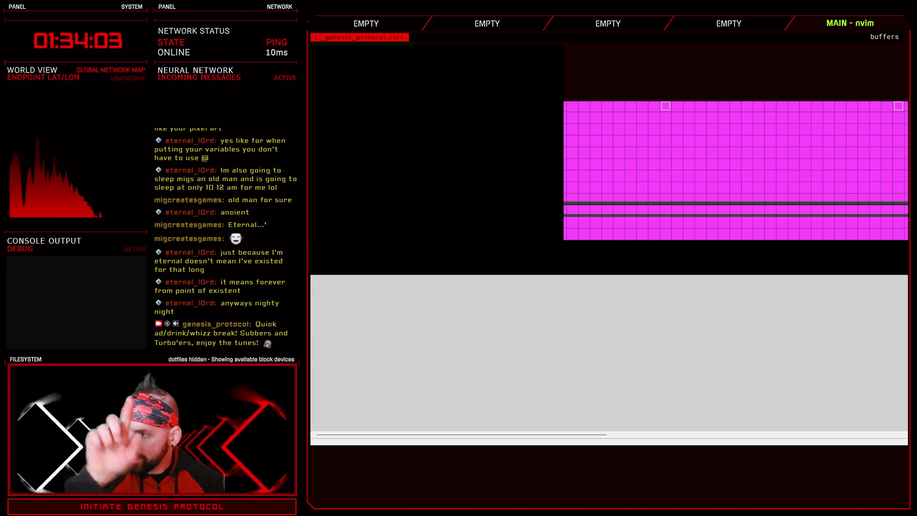
Continue the Motorcycle Chase save from slot 7, watch the blood splatter, then quit
key(Return)
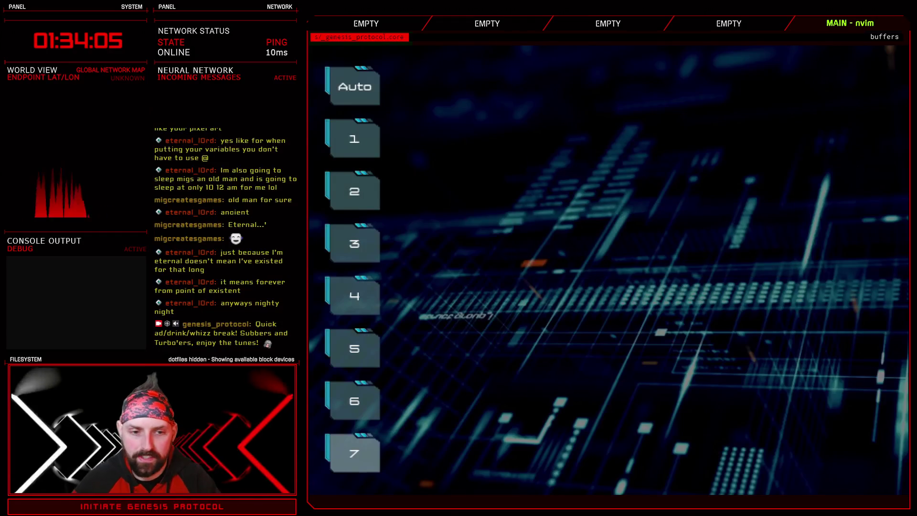
key(Return)
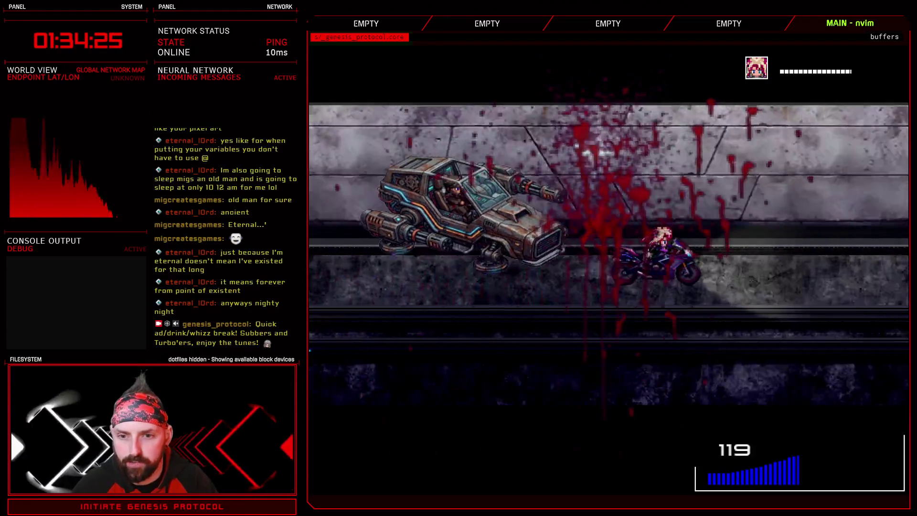
key(Escape)
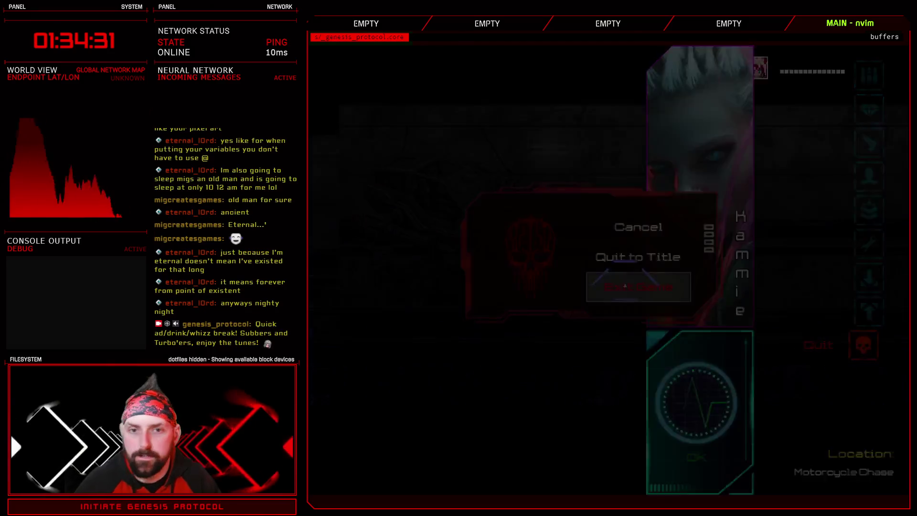
click(615, 241)
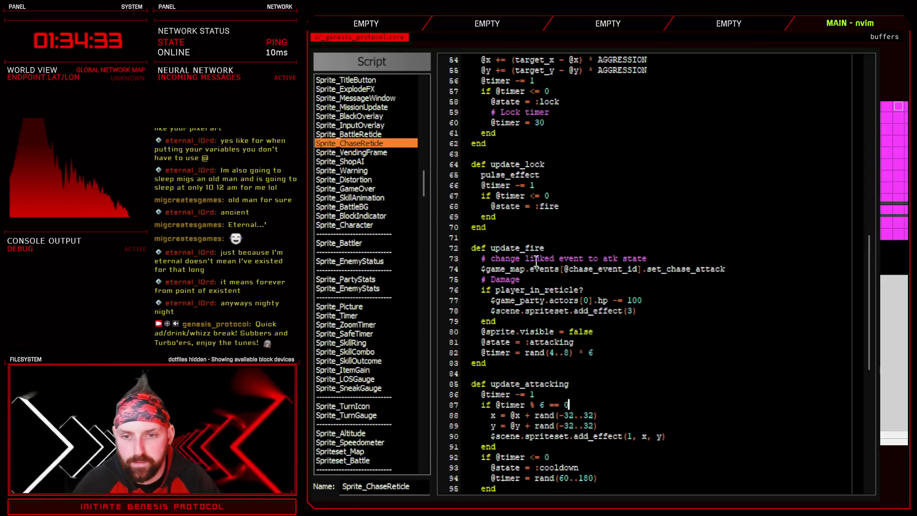
Widen the offsets to rand(-128..128) on line 88 and rand(-64..64) on line 89
click(573, 415)
key(BackSpace)
key(BackSpace)
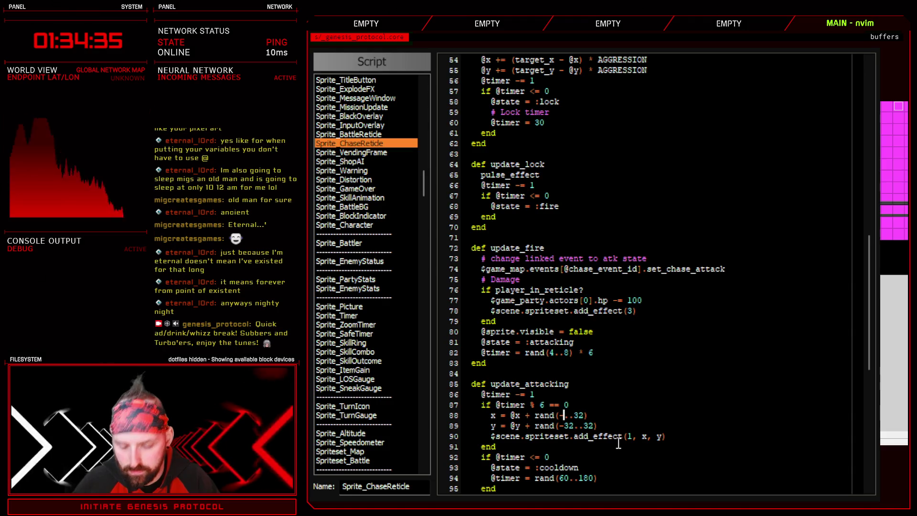
text(64)
double_click(591, 415)
text(64)
double_click(589, 426)
text(64)
double_click(569, 425)
text(64)
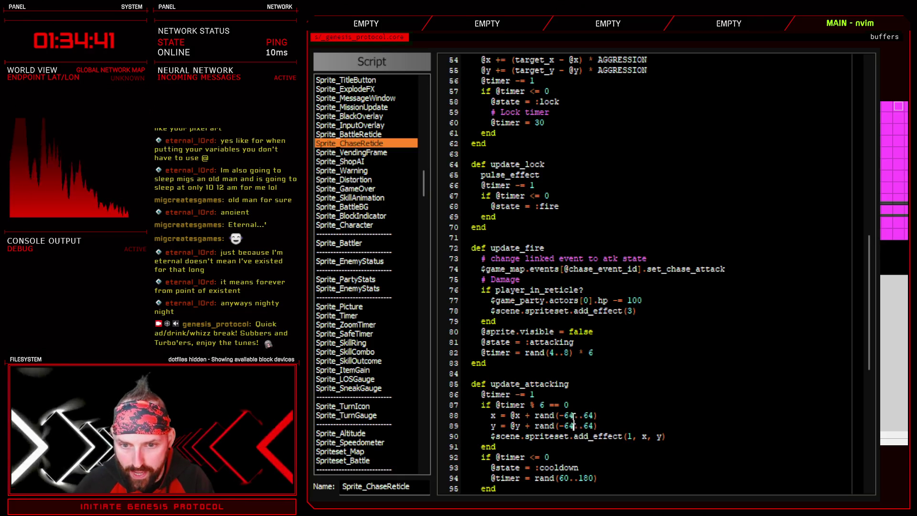
text(128)
double_click(594, 415)
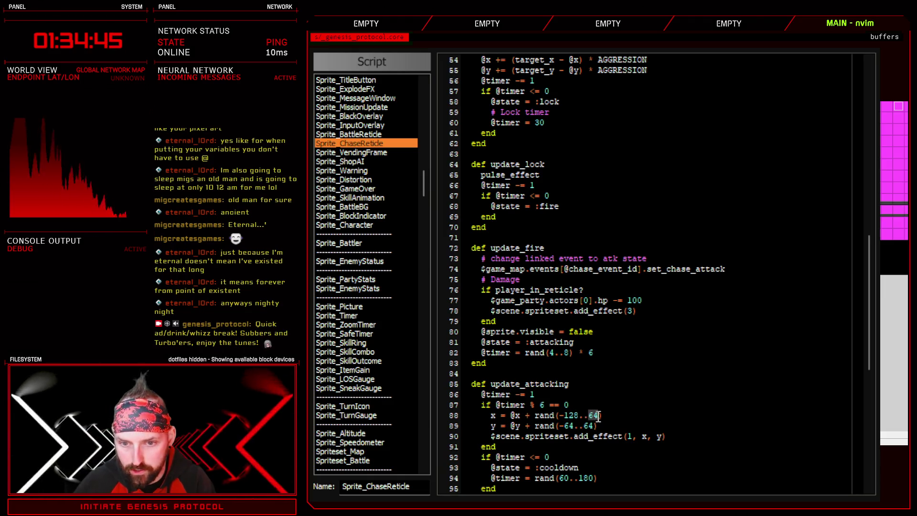
text(128)
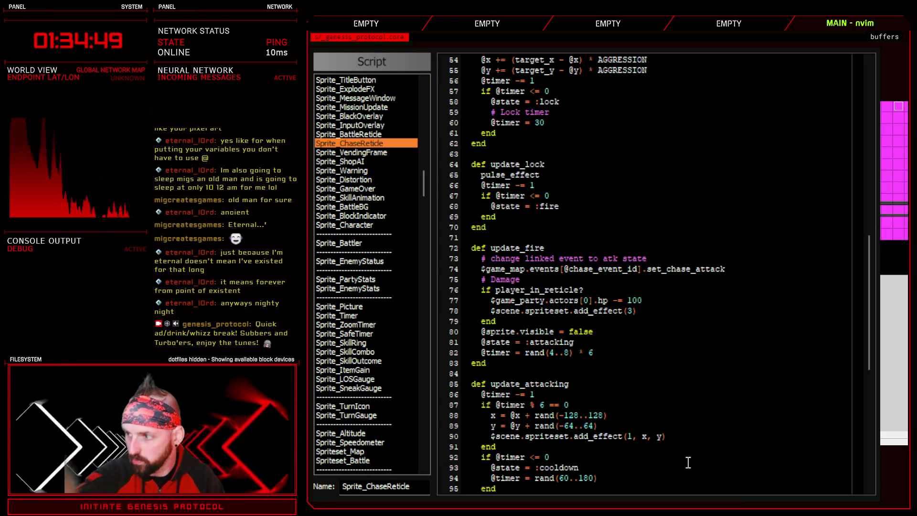
click(617, 427)
Keep the * 6 multiplier on line 82 and the % 6 check on line 87
click(609, 353)
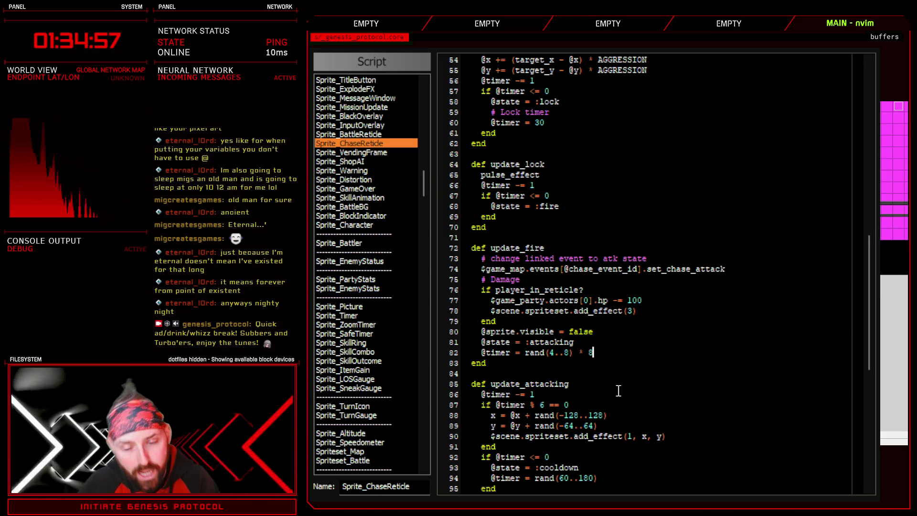
click(545, 405)
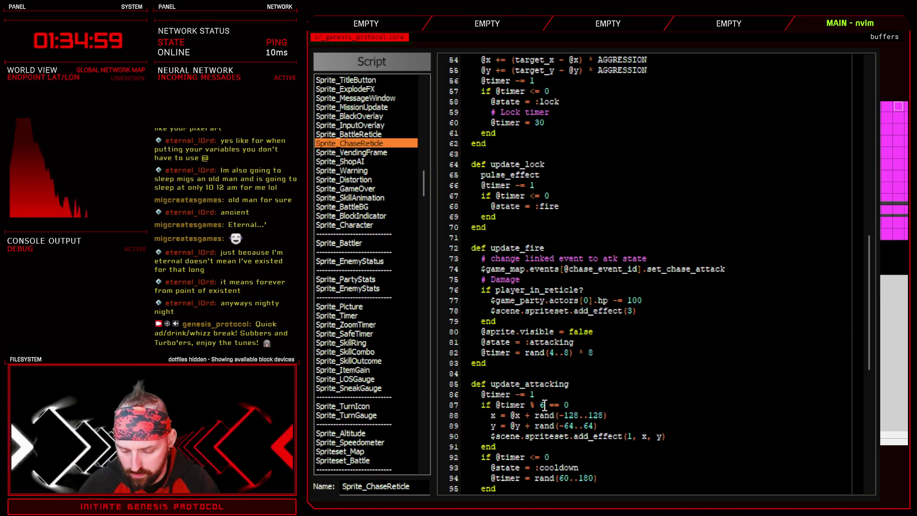
key(BackSpace)
text(8)
click(593, 353)
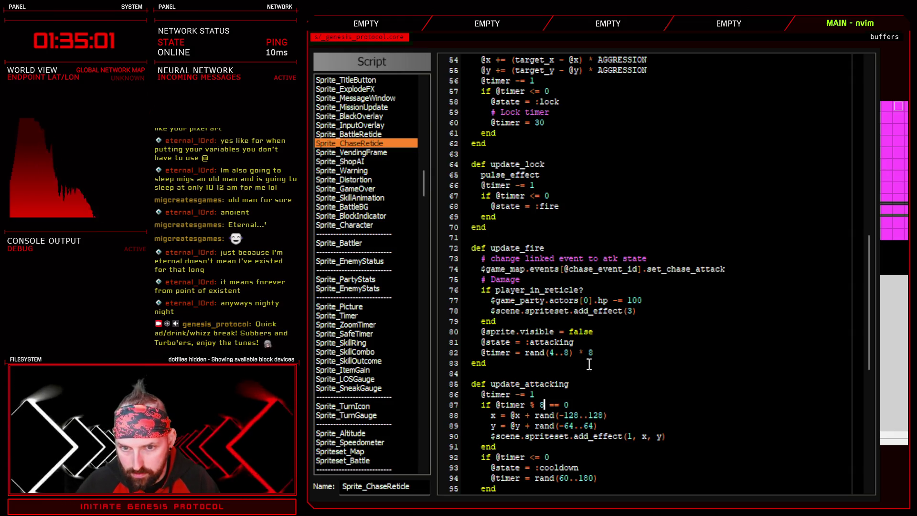
click(550, 354)
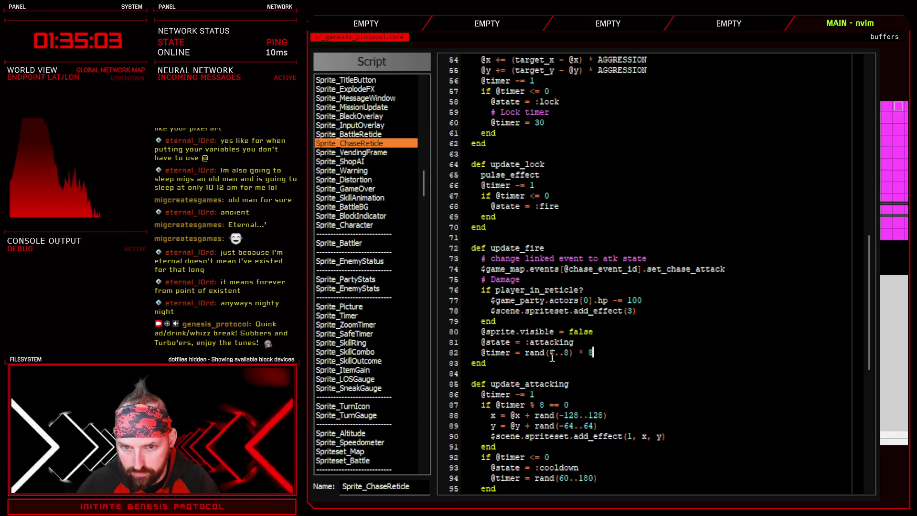
key(A)
key(BackSpace)
text(6)
click(547, 405)
key(BackSpace)
text(6)
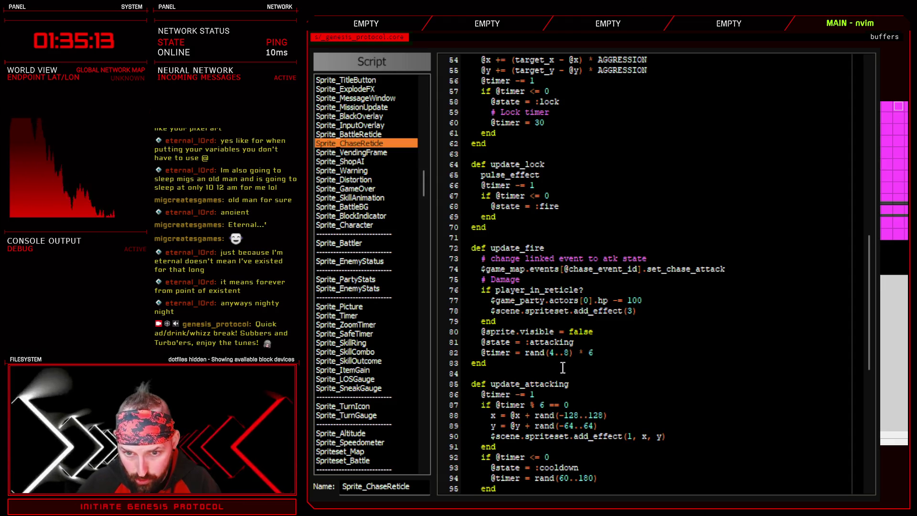
Change the attack timer range on line 82 to rand(8..12)
click(553, 349)
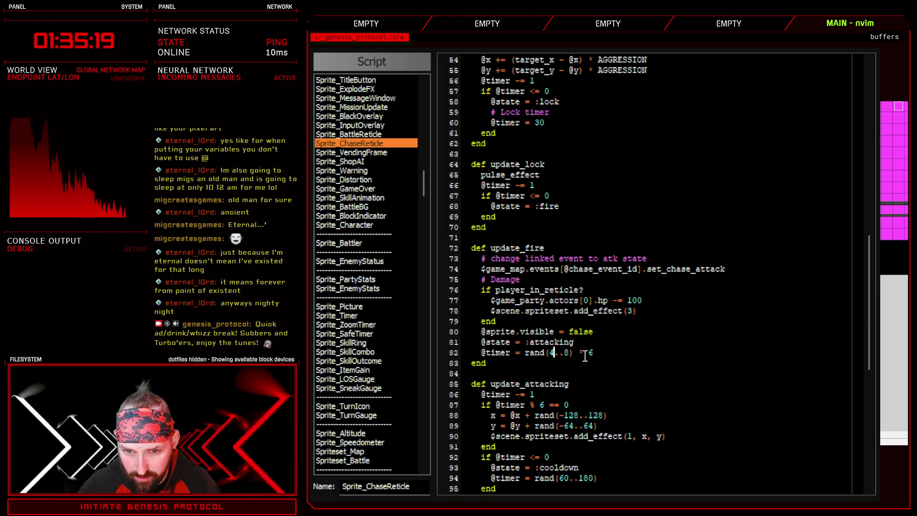
key(r)
key(8)
click(568, 352)
text(s12)
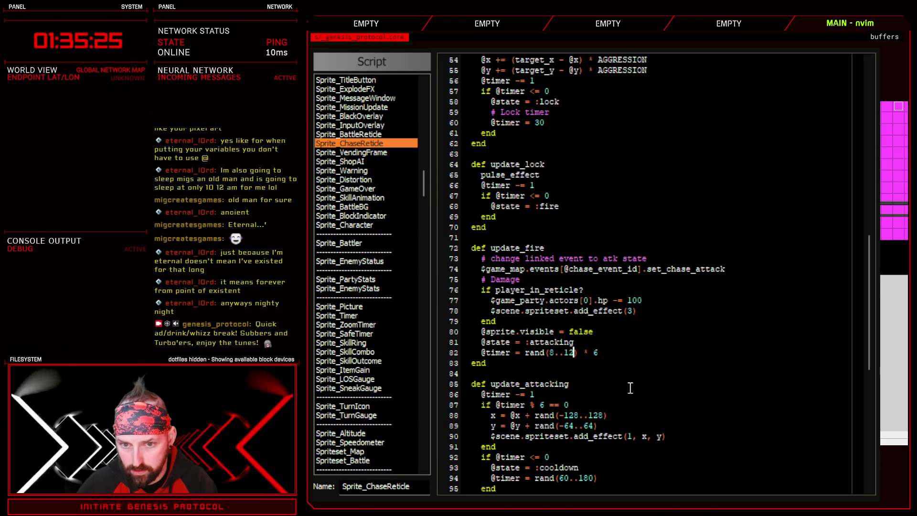
key(F12)
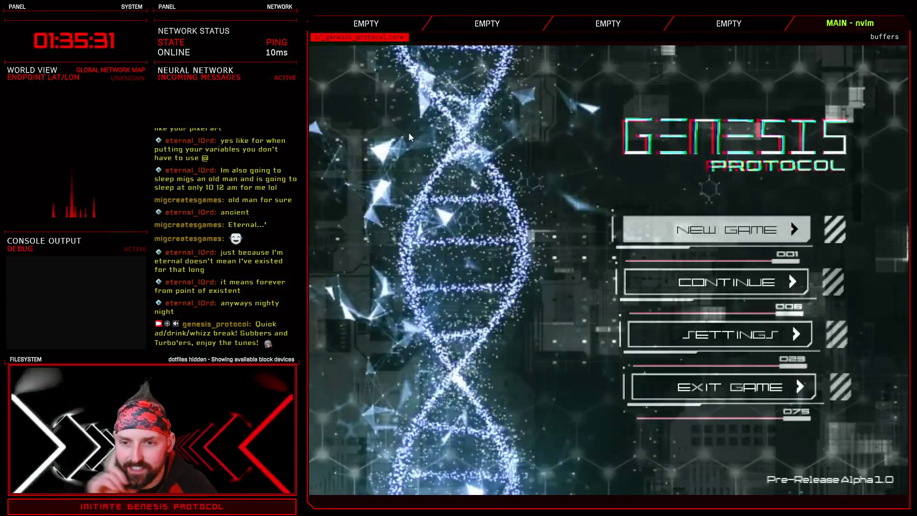
Continue into the Motorcycle Chase level, play briefly, then reopen the Script Editor with F11
key(Return)
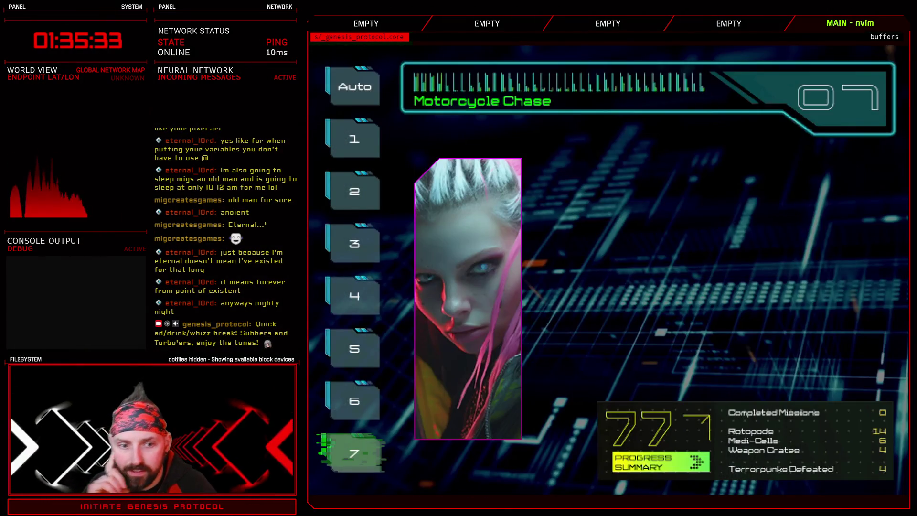
key(Return)
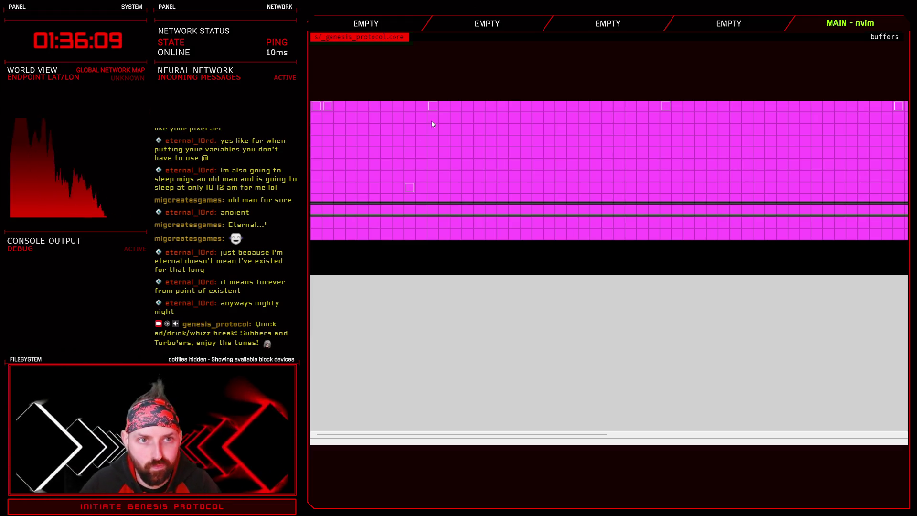
key(F11)
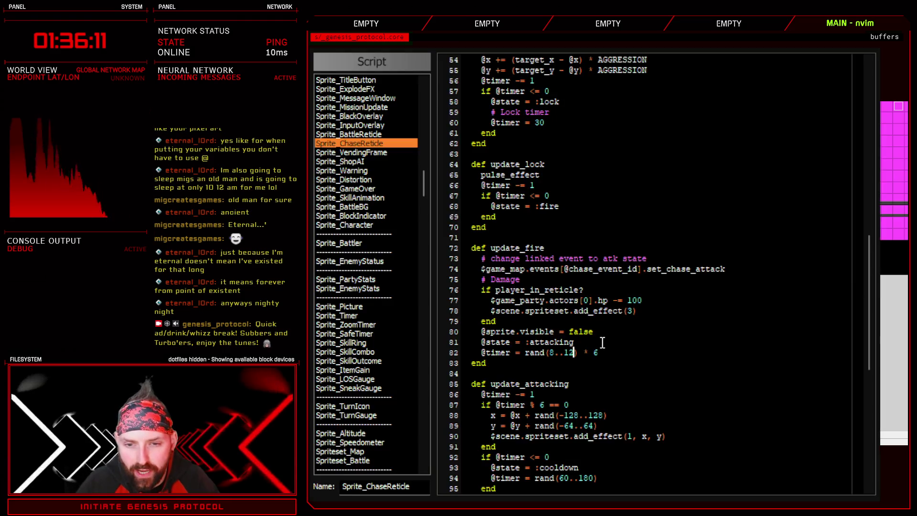
Change line 82's attack timer to rand(6..10) * 6
key(BackSpace)
key(BackSpace)
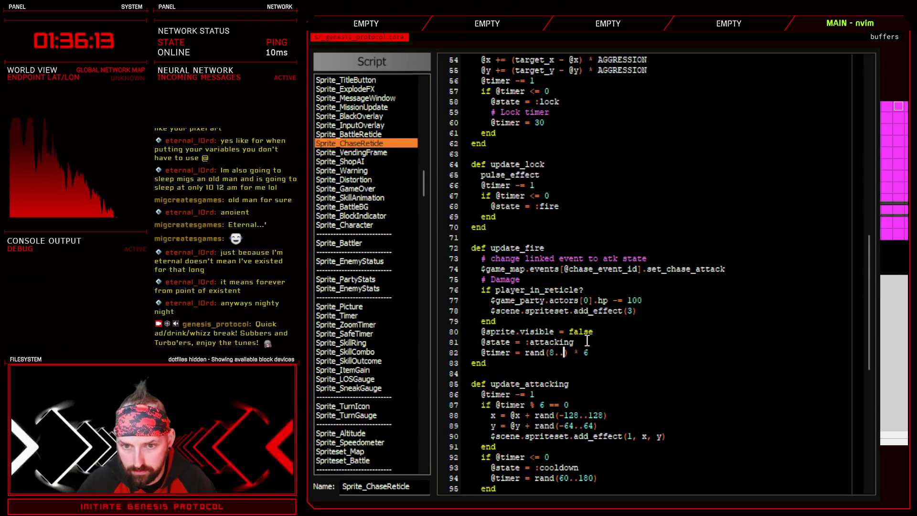
text(10)
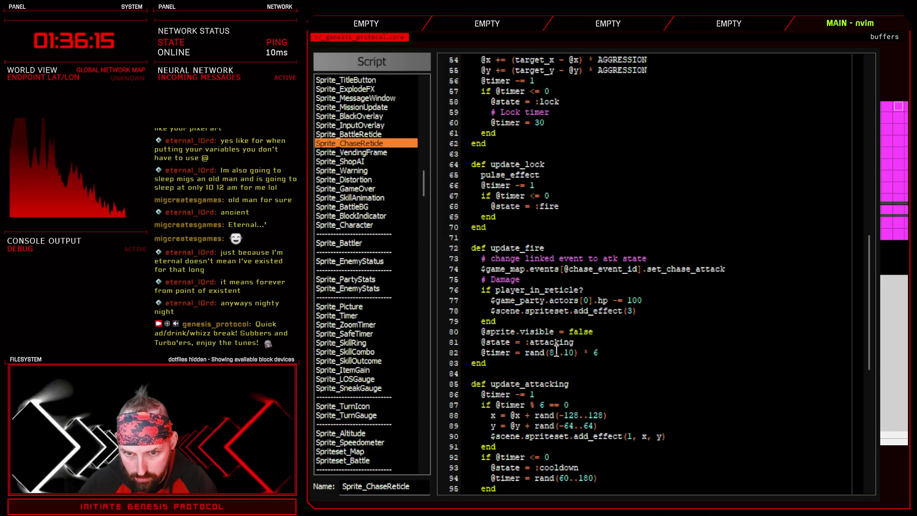
key(Left)
key(Left)
key(Left)
key(BackSpace)
text(6)
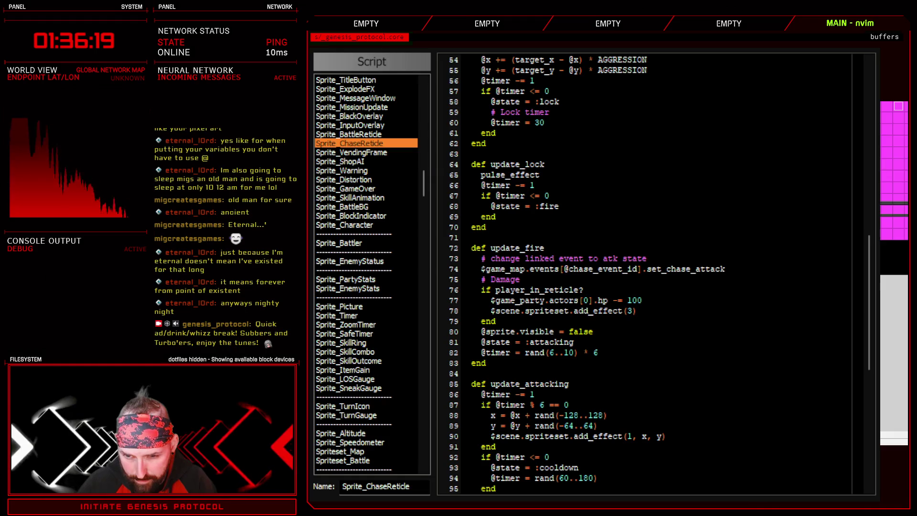
Add a rand(100) chance check under the modulo condition around the offset and add_effect lines
click(668, 437)
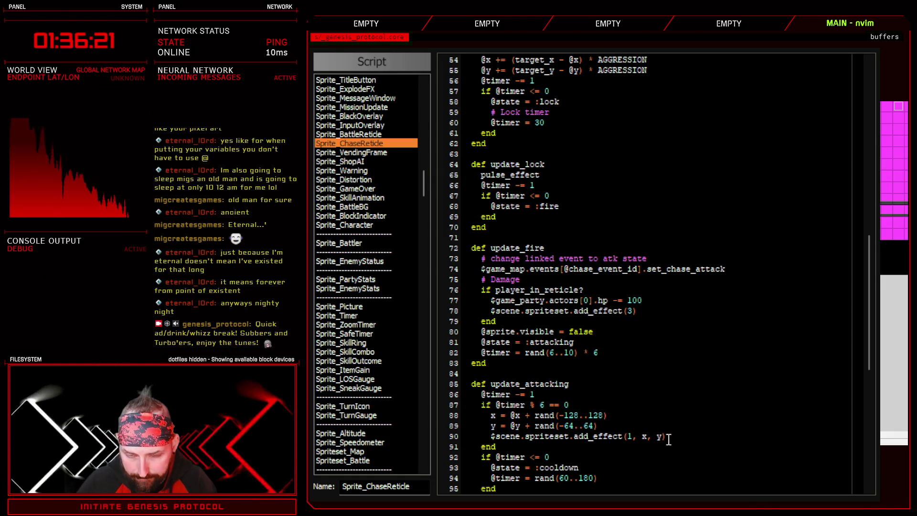
click(614, 428)
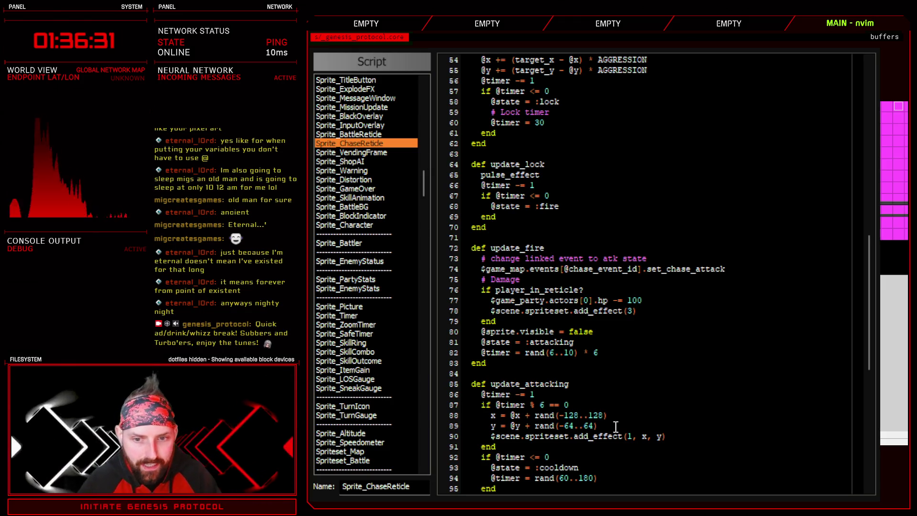
key(Up)
key(Up)
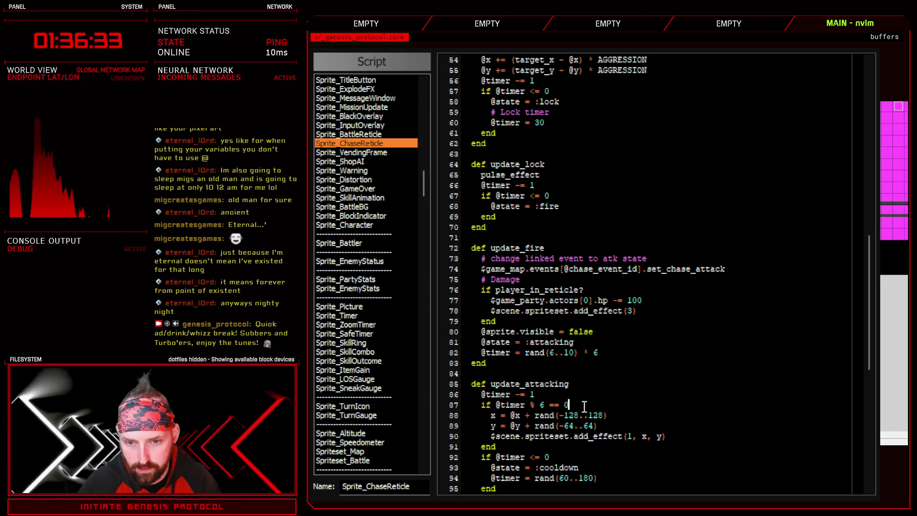
key(Return)
text(rand()
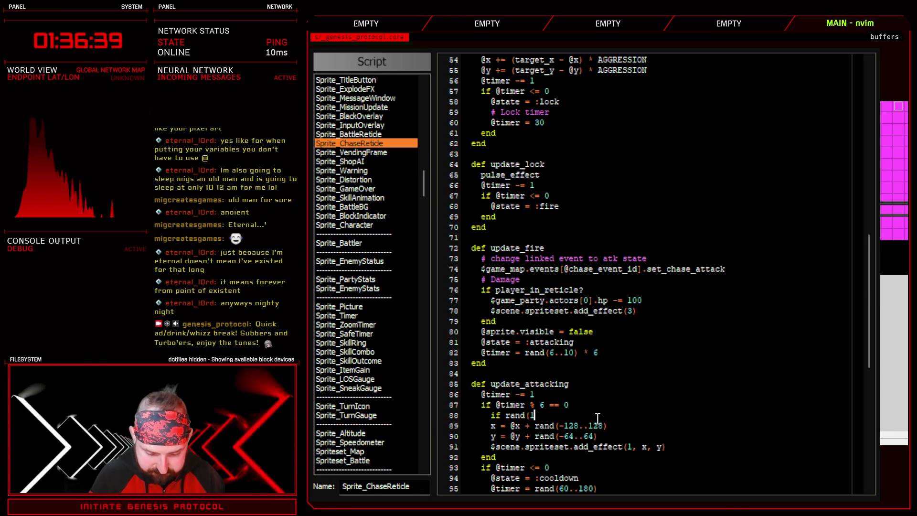
text(100))
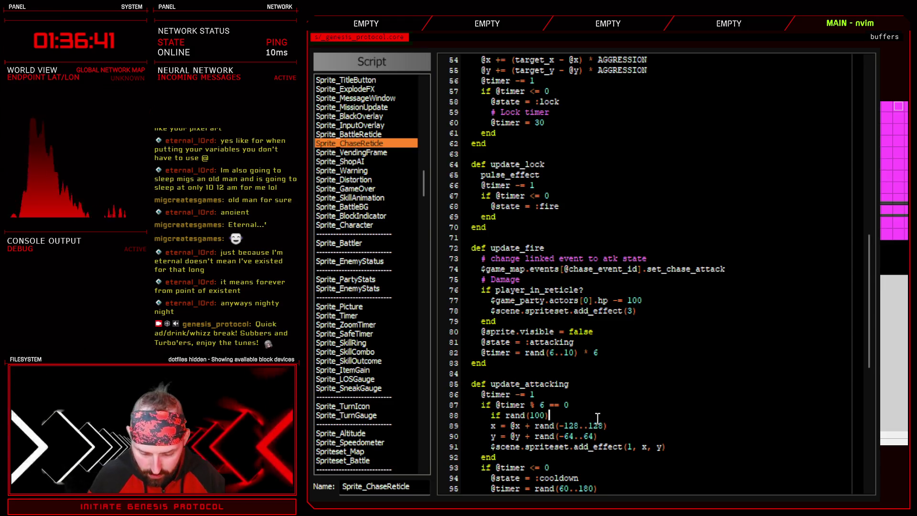
text( < 25)
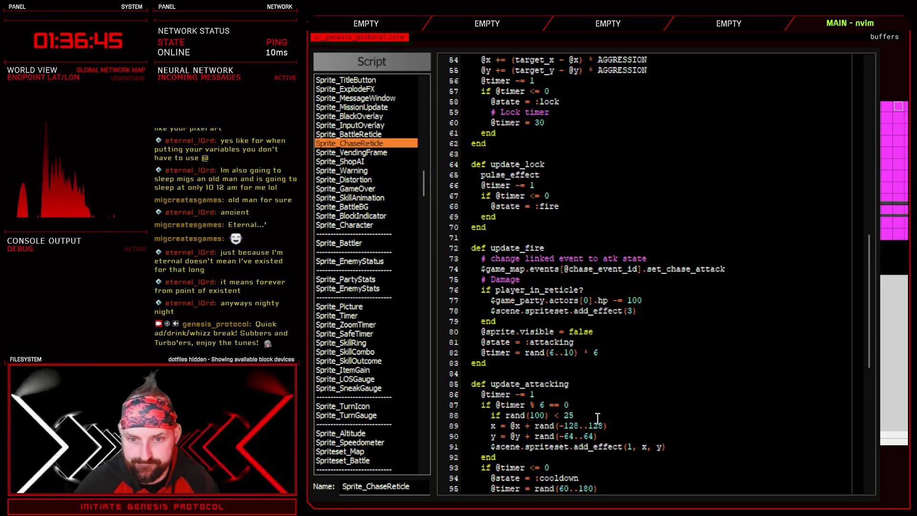
key(BackSpace)
key(BackSpace)
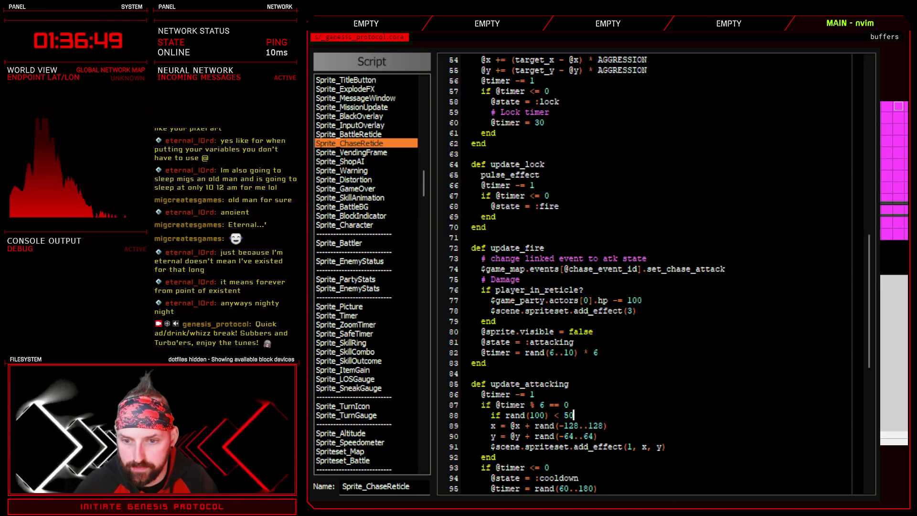
key(F12)
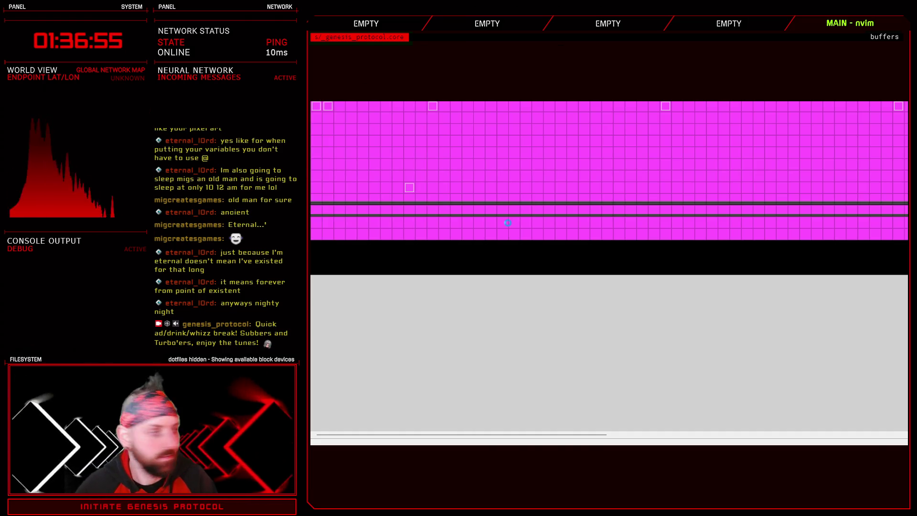
key(alt+F4)
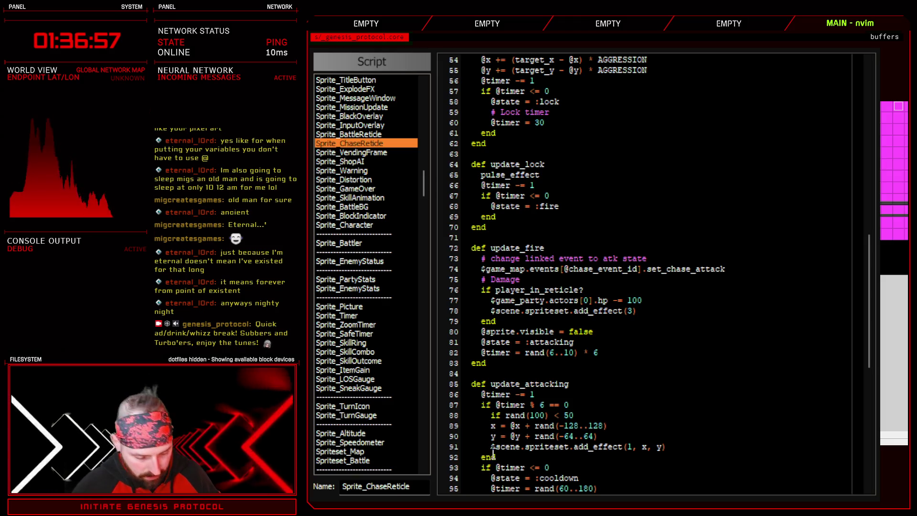
click(493, 438)
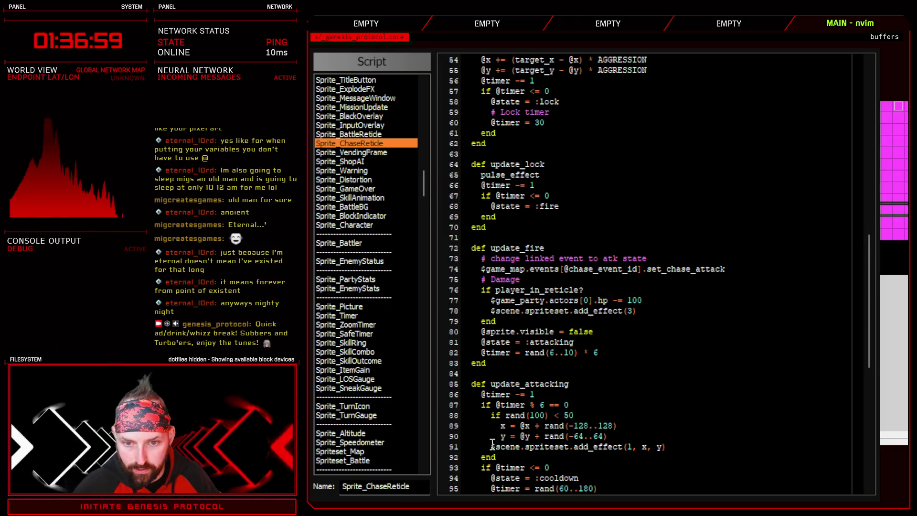
click(492, 445)
click(688, 445)
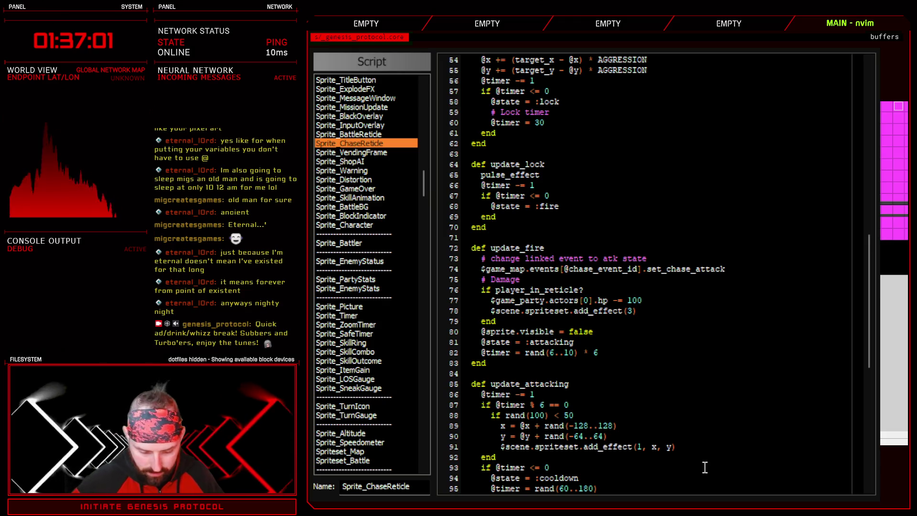
Merge rand(100) < 50 into line 87 with &&, remove the inner if, and dedent lines 88–90
click(576, 405)
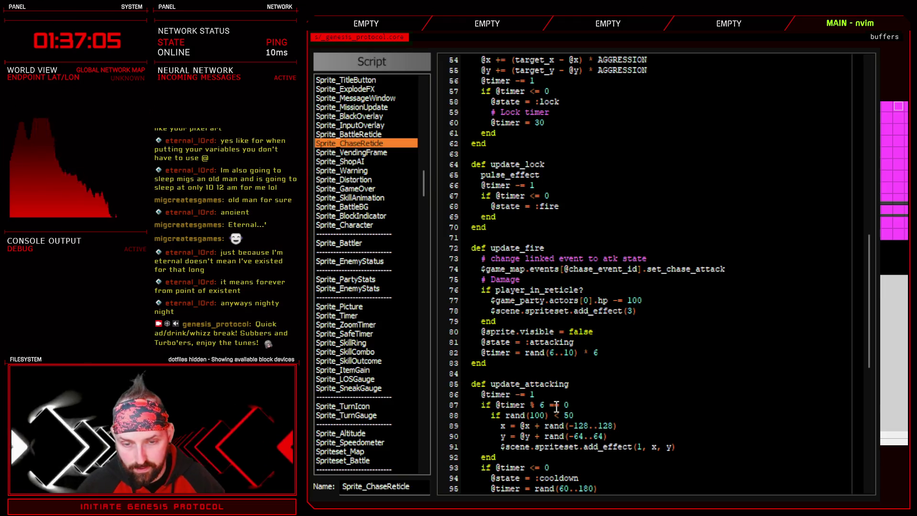
text(&&)
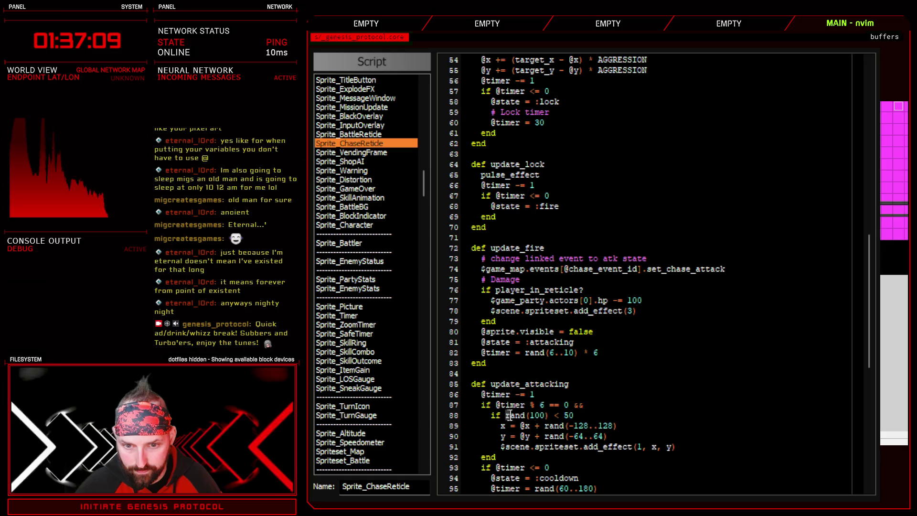
drag(508, 416, 578, 416)
key(d)
key(k)
key(dollar)
key(p)
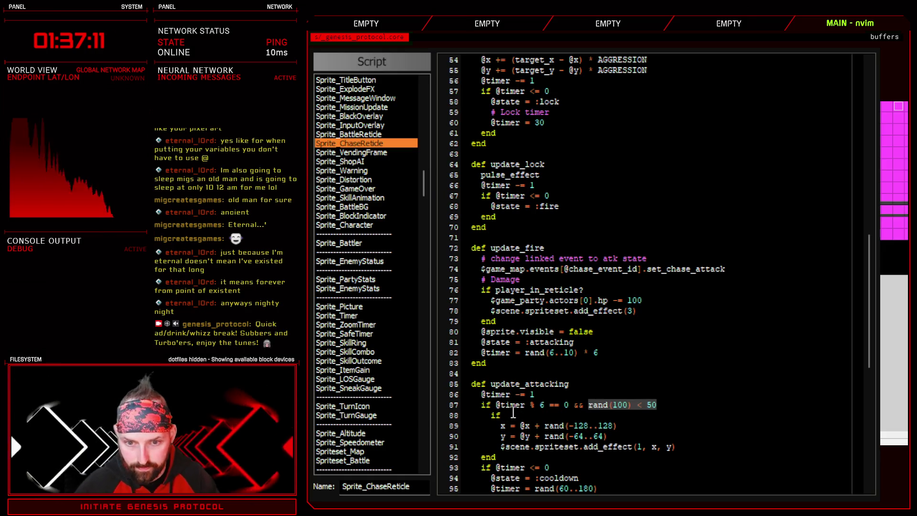
key(d)
key(d)
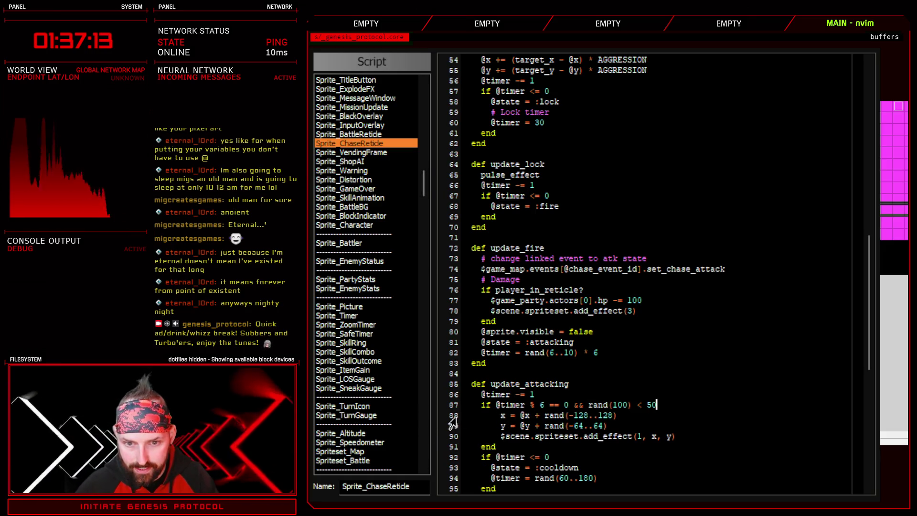
drag(451, 418, 449, 435)
key(less)
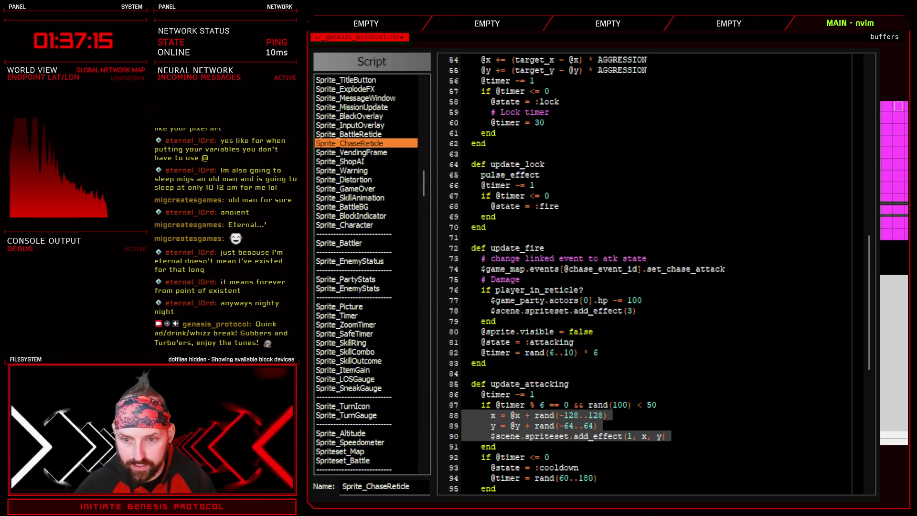
click(682, 500)
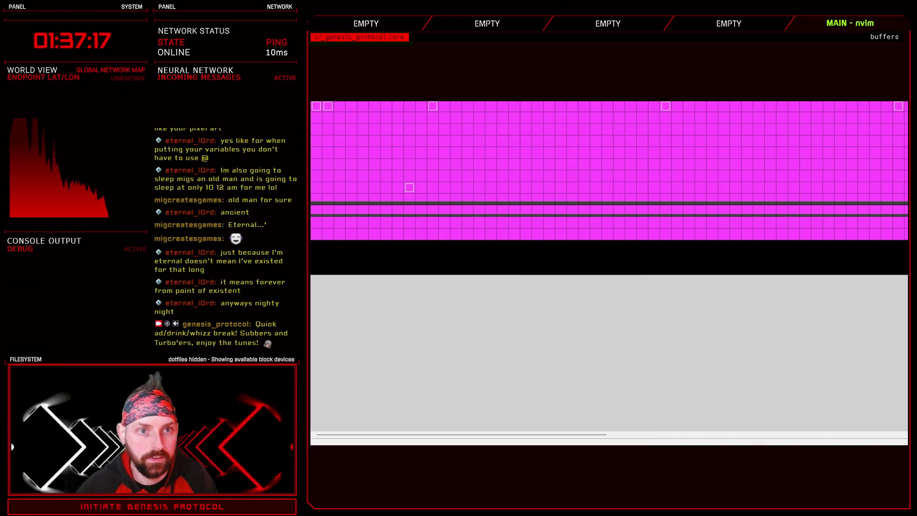
Playtest mission 7 Motorcycle Chase to see blood bursts on the truck, then quit the game
key(F5)
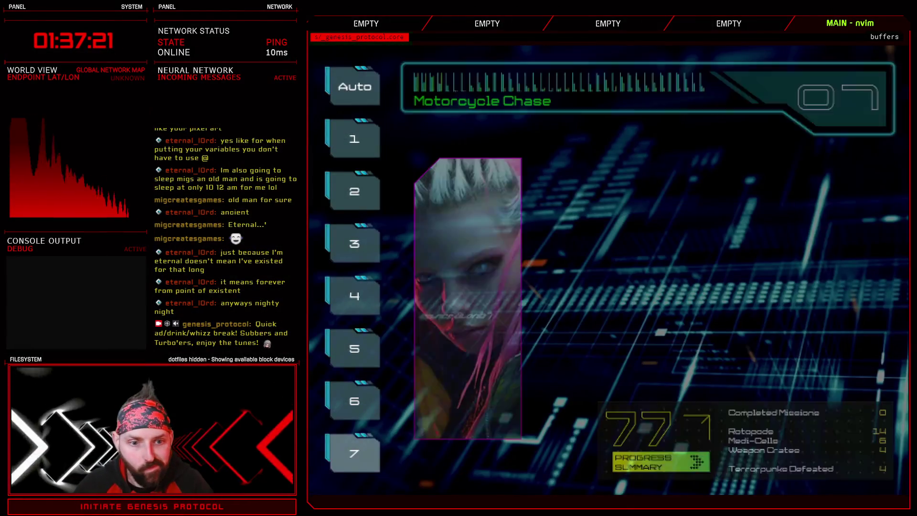
key(Return)
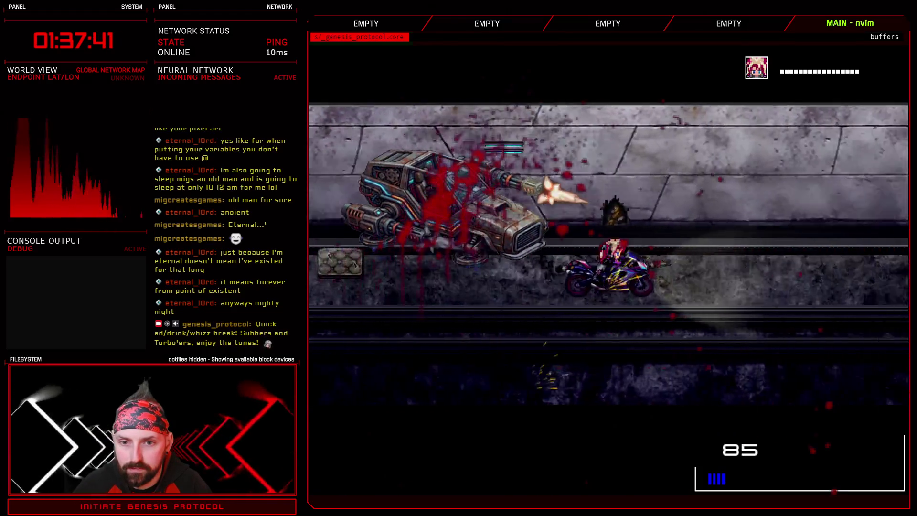
key(Escape)
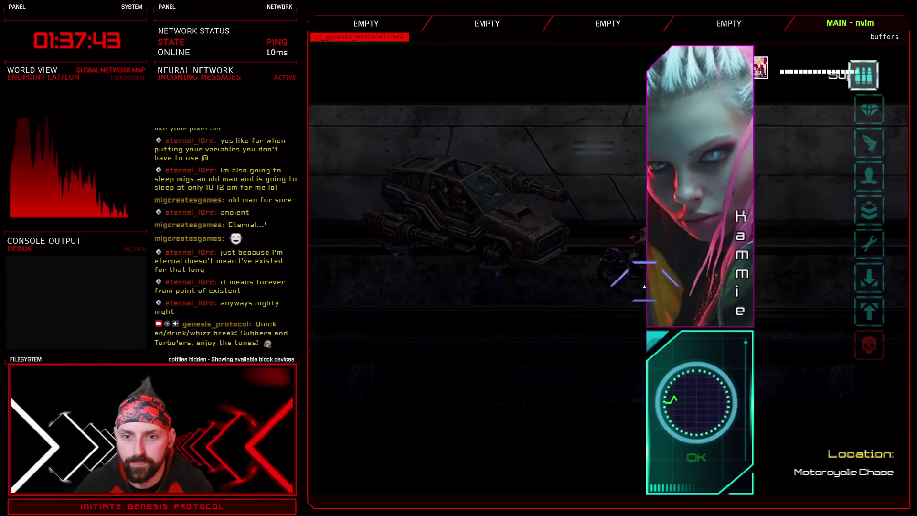
key(Up)
key(Return)
key(Down)
key(Return)
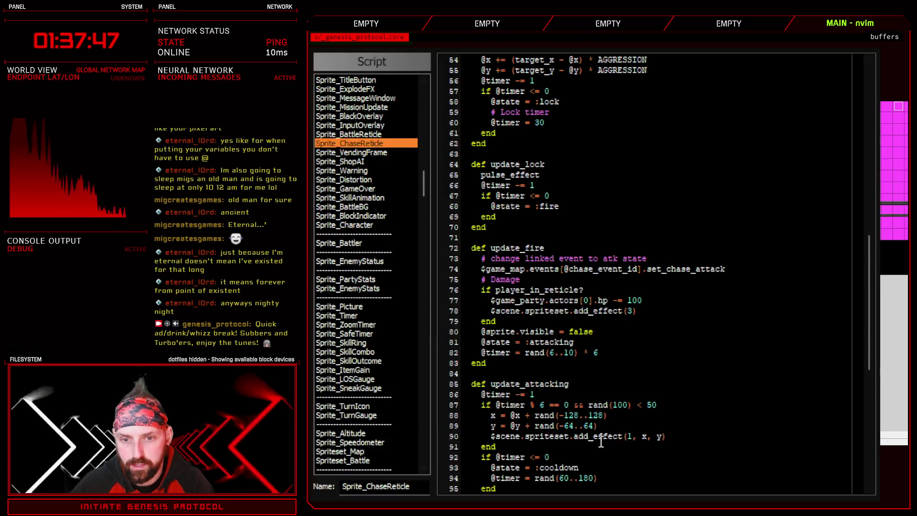
Open a blank line after line 77 and check how add_effect works in Spriteset_Map
click(663, 299)
key(Return)
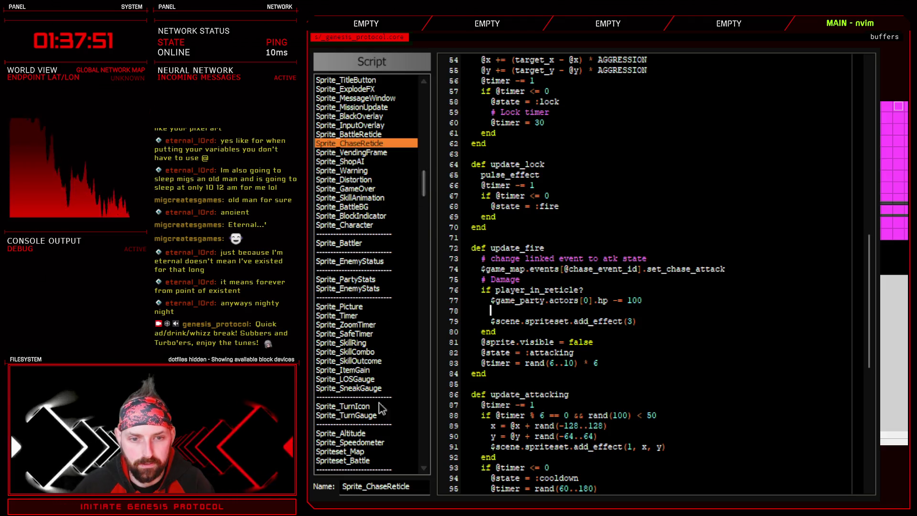
click(363, 452)
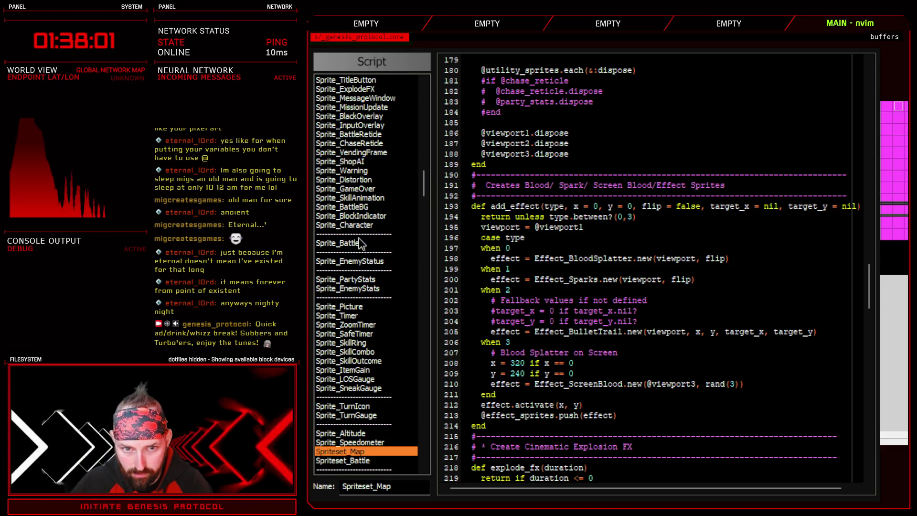
click(364, 145)
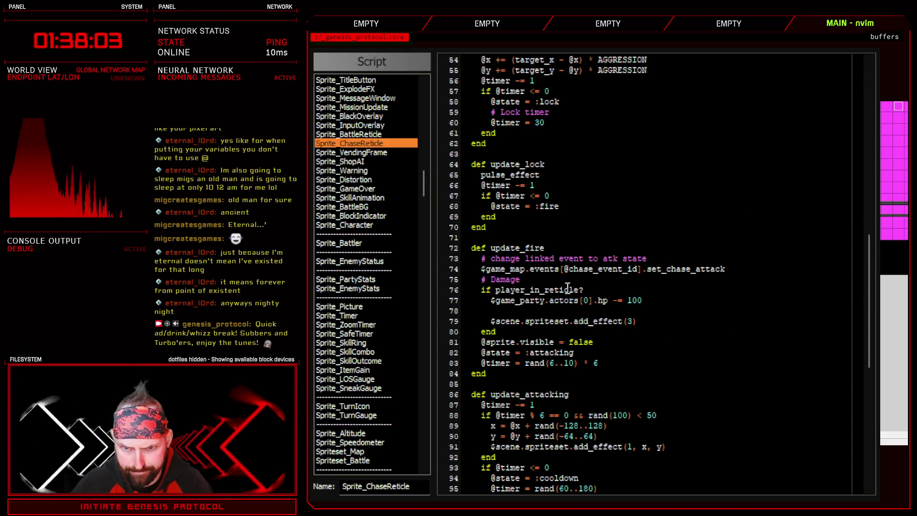
Duplicate the add_effect(3) line as add_effect(1, $game_player.screen_x, $game_player.screen_y) on line 78
drag(491, 321, 664, 321)
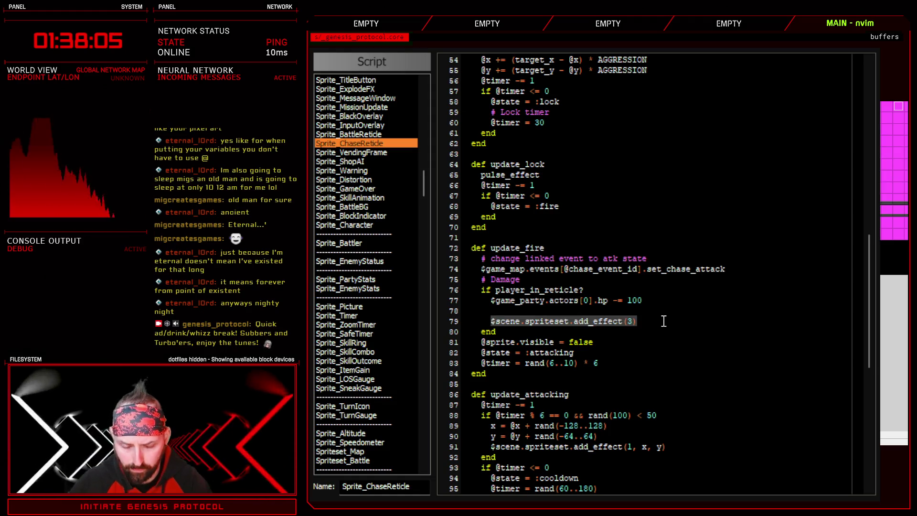
key(ctrl+c)
key(Up)
key(ctrl+v)
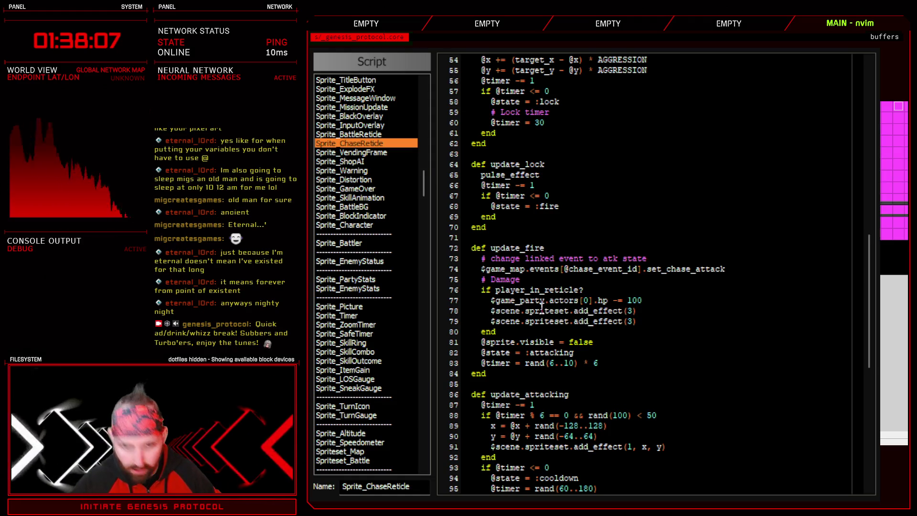
text(set.add_effect(1, )
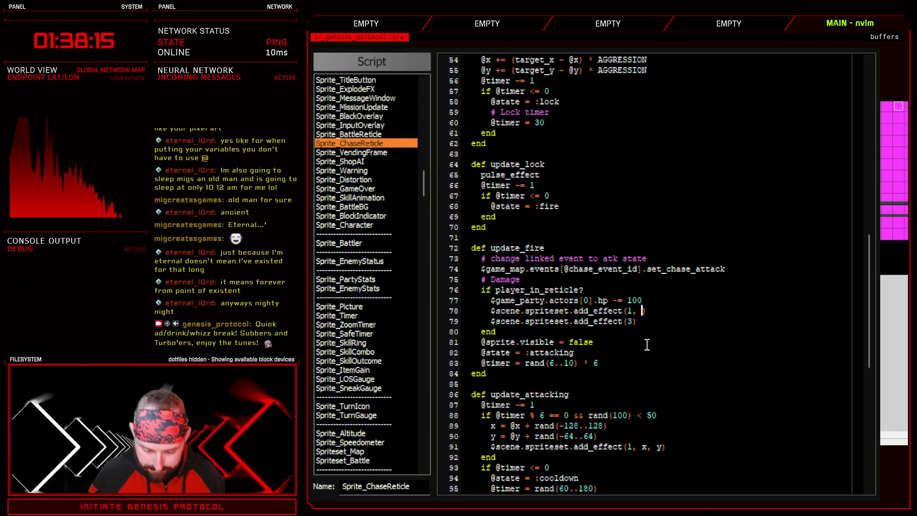
text($game_player.)
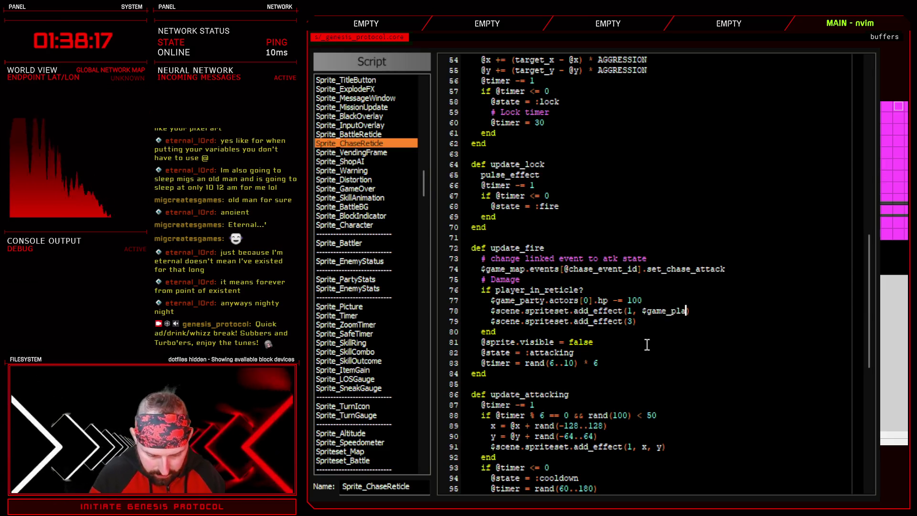
text(sx)
key(BackSpace)
key(BackSpace)
key(BackSpace)
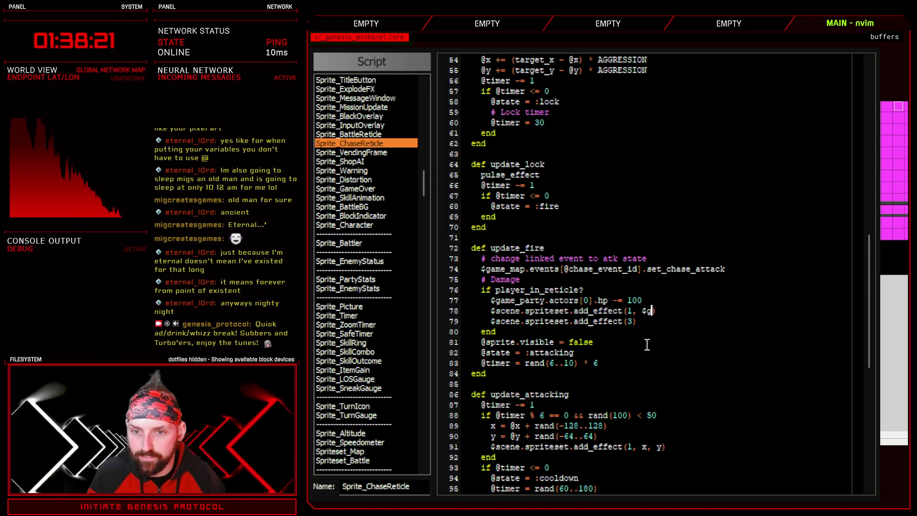
scroll(647, 344, down, 10)
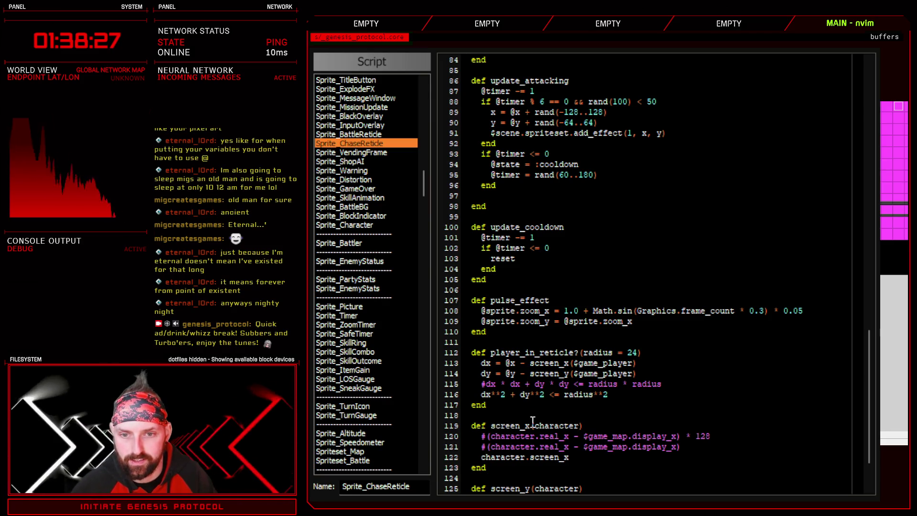
scroll(621, 389, up, 6)
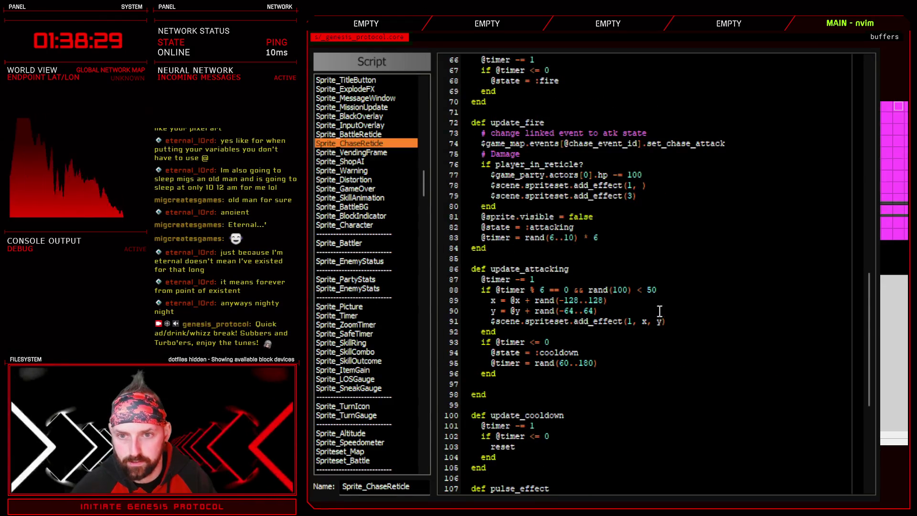
scroll(660, 311, down, 8)
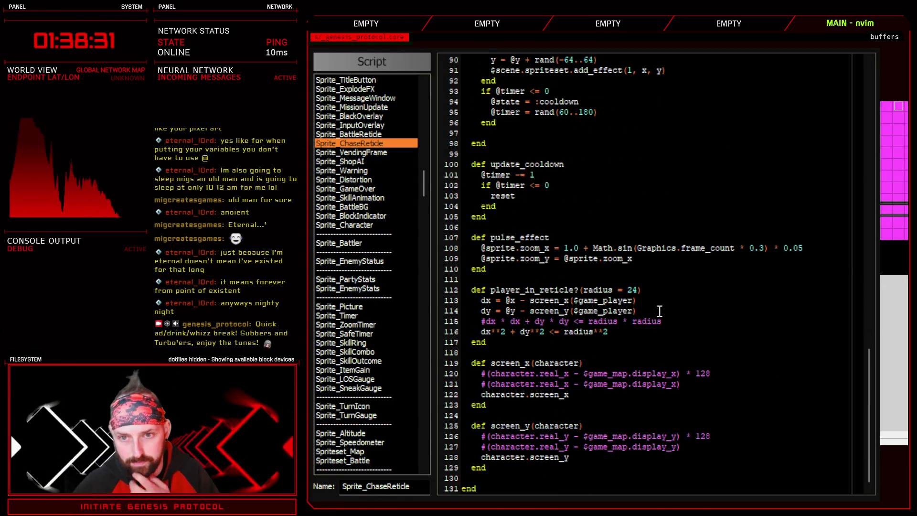
scroll(660, 311, up, 10)
text(am_player.scr)
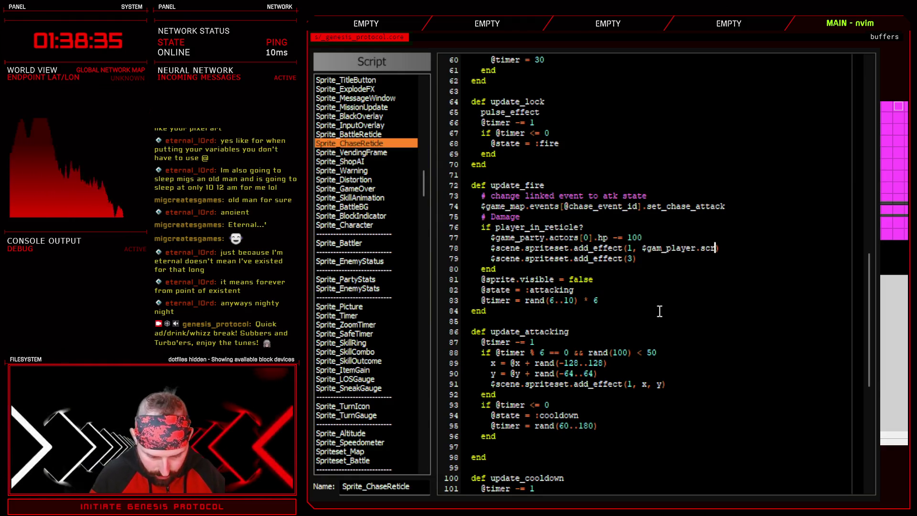
text( game)
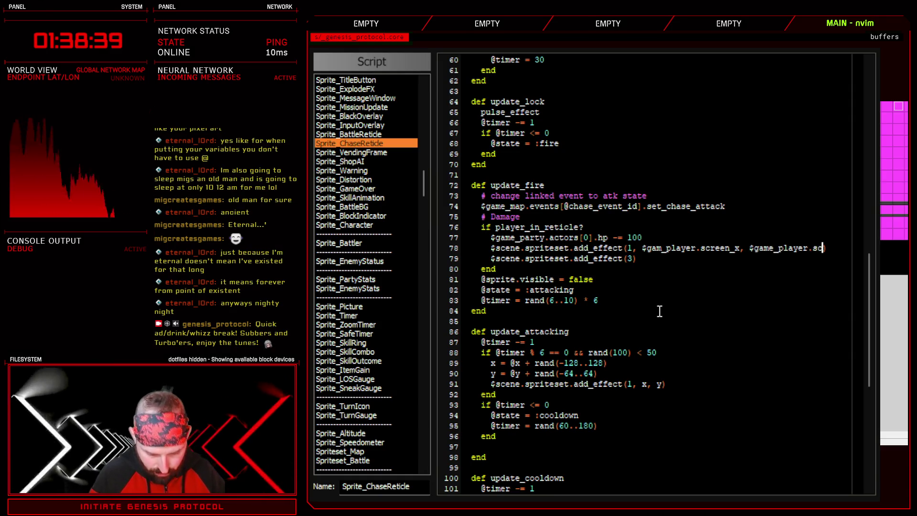
text(reen_)
text(y)
text(_y)
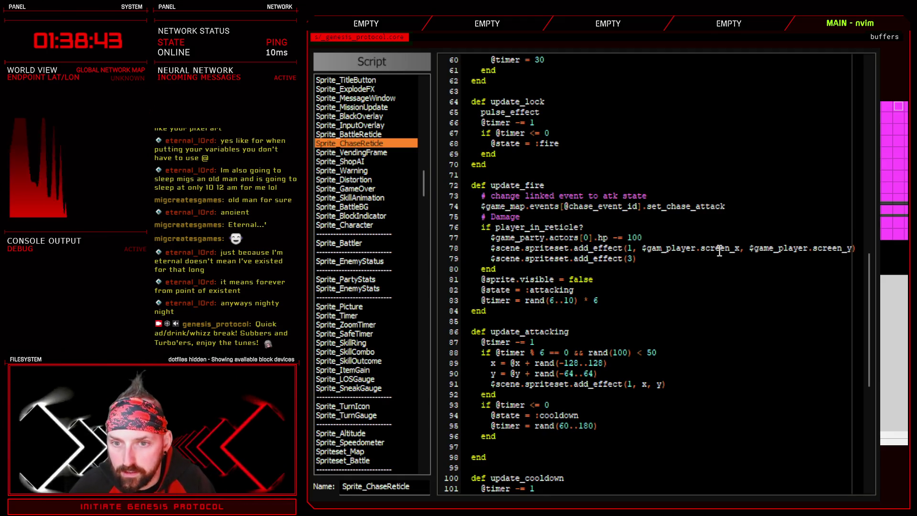
text(e)
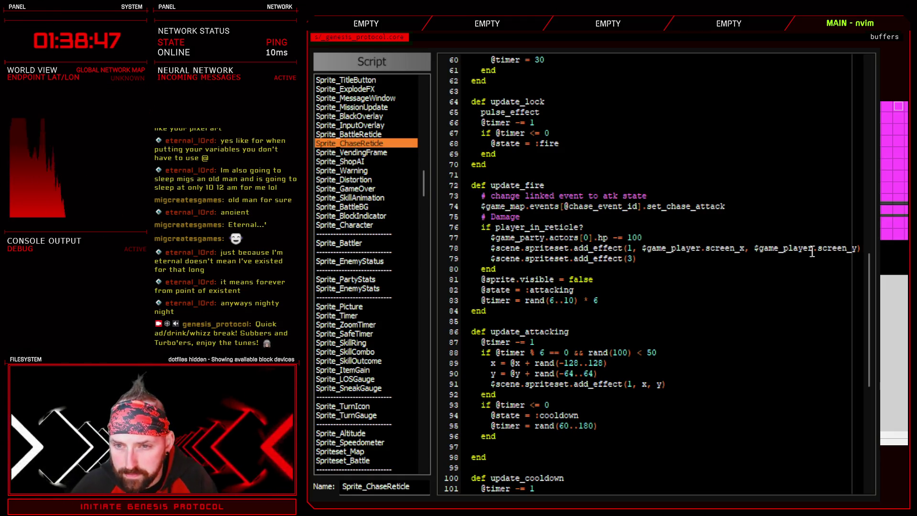
key(Escape)
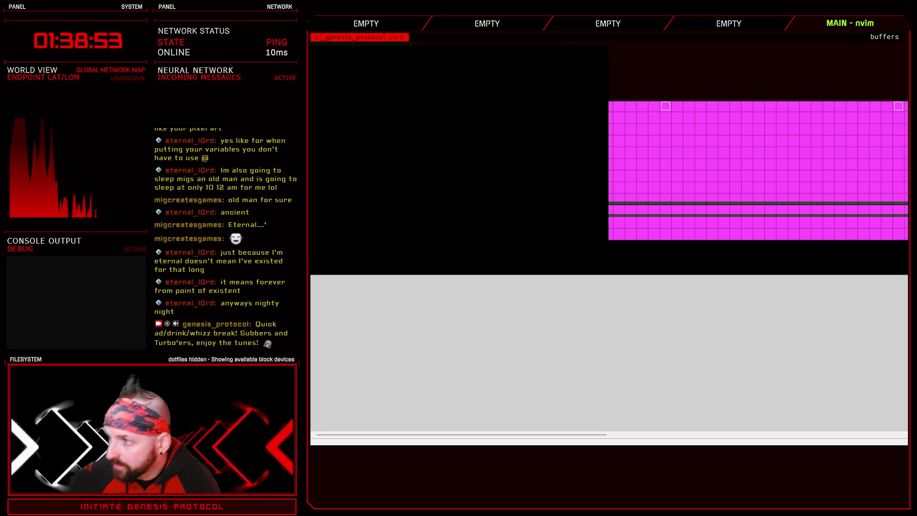
Playtest Motorcycle Chase again to see blood bursting over the player's bike, then quit to the editor
key(Return)
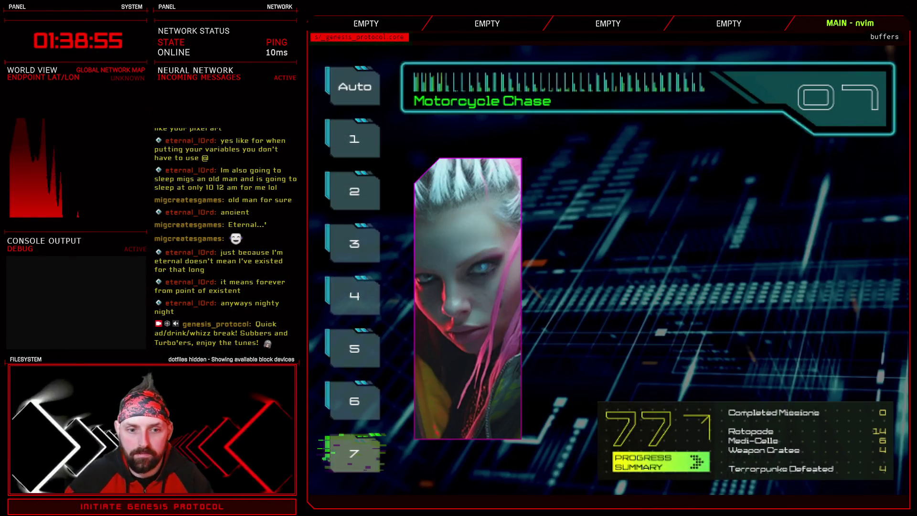
key(Return)
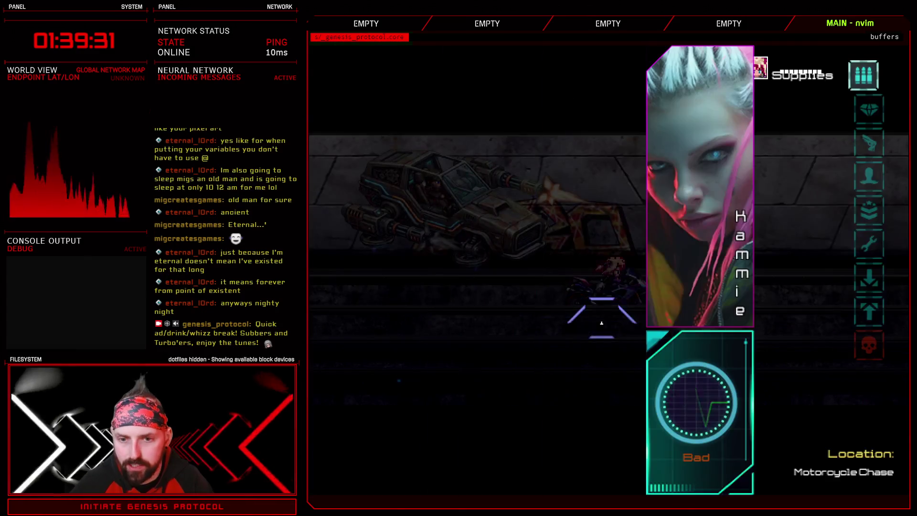
key(Return)
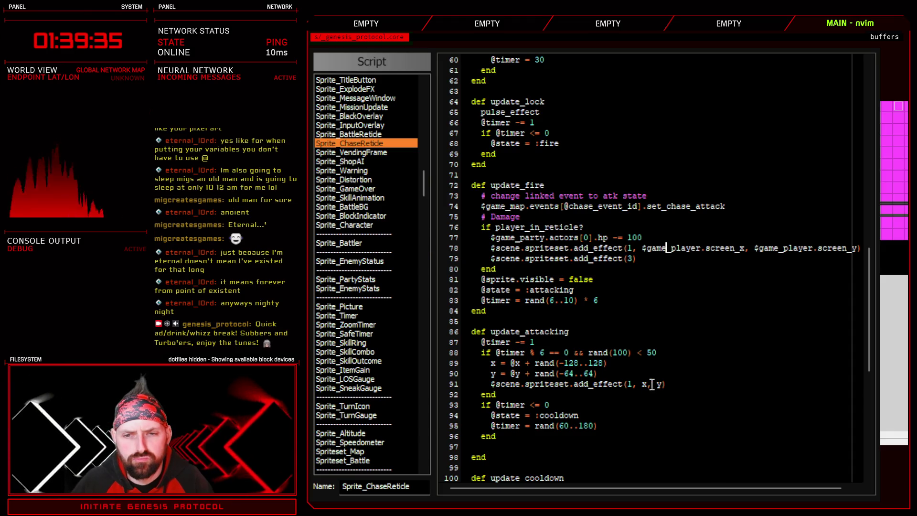
Read add_effect in Spriteset_Map, then inspect Effect_BloodSplatter's 0.75-scaled, opacity-200 blood frames
click(667, 246)
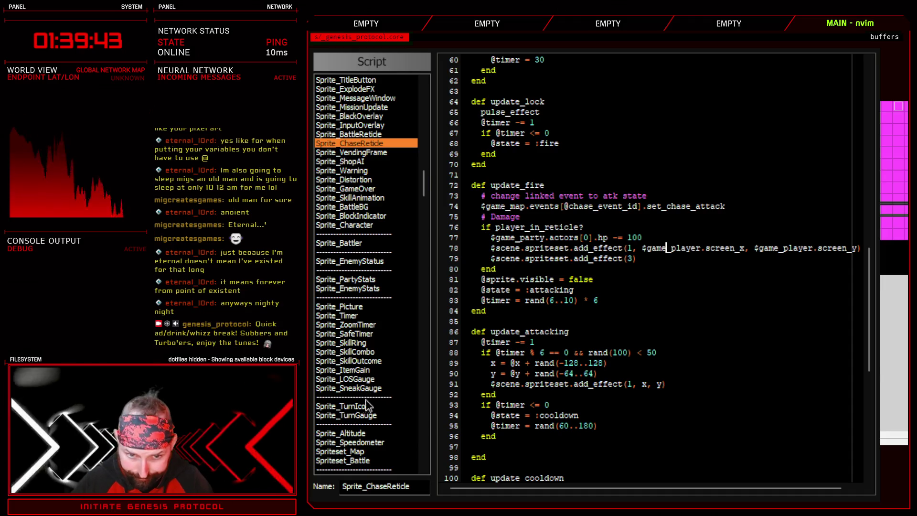
click(365, 452)
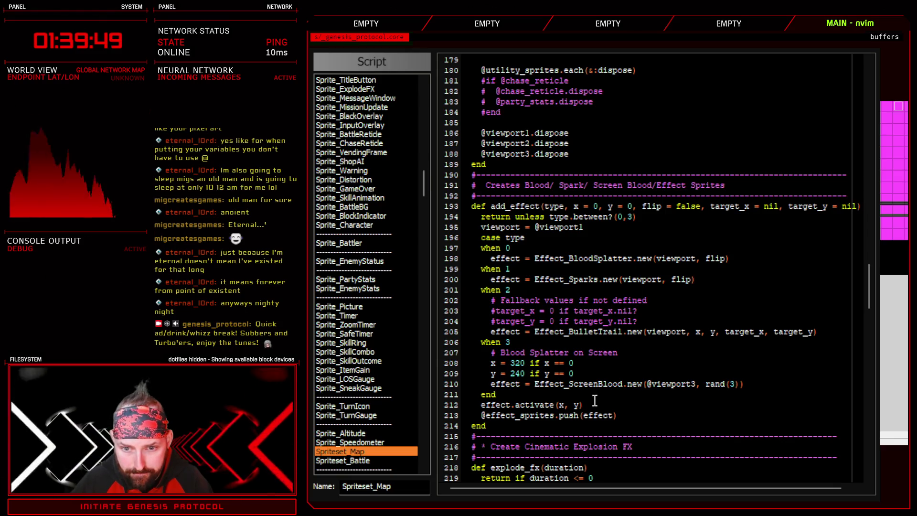
scroll(395, 386, down, 4)
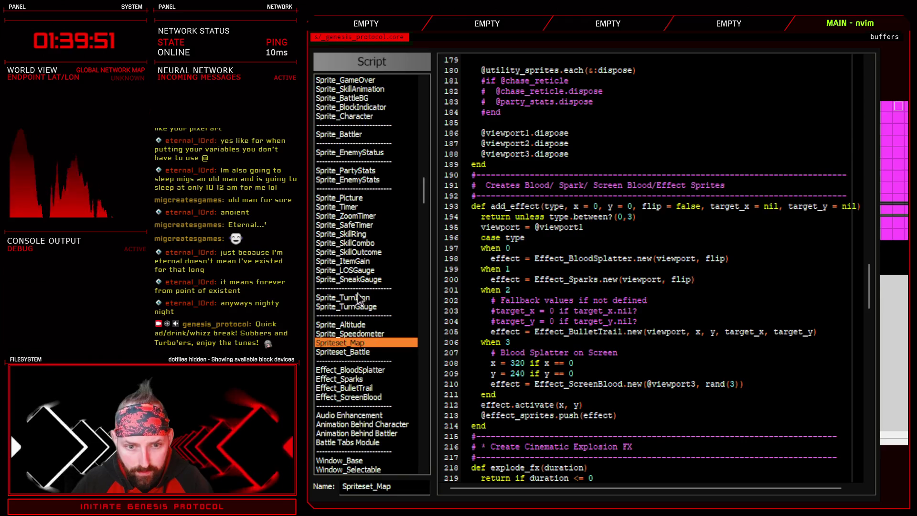
click(366, 370)
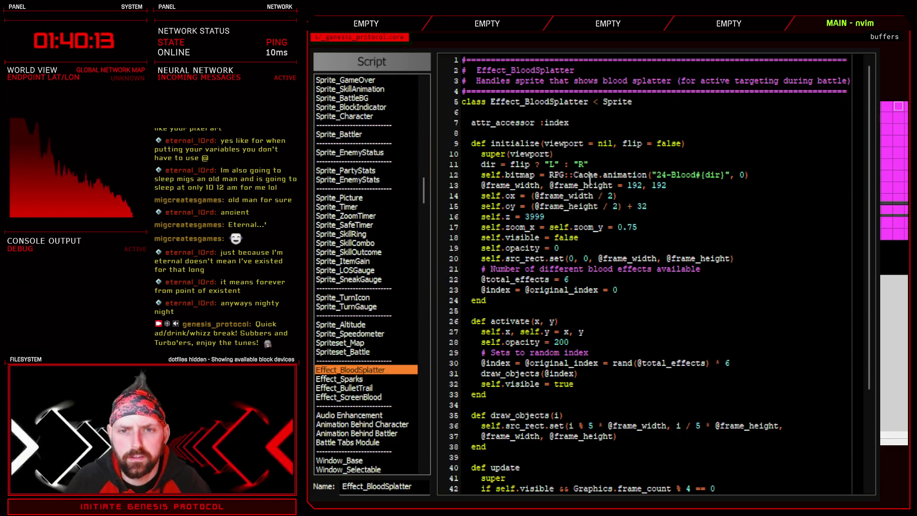
Add a puts "activate" debug line to Effect_BloodSplatter#activate, save, and playtest Motorcycle Chase
click(575, 323)
text(o)
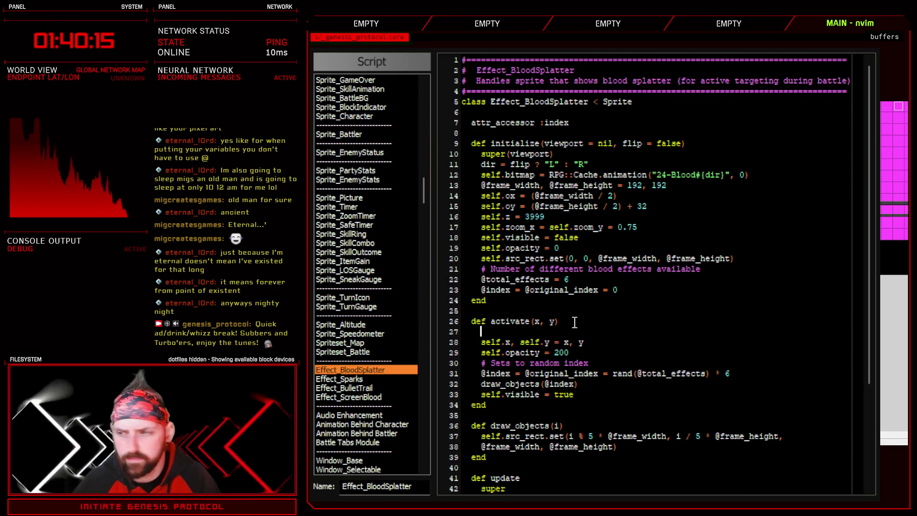
text(ts )
text(tivate")
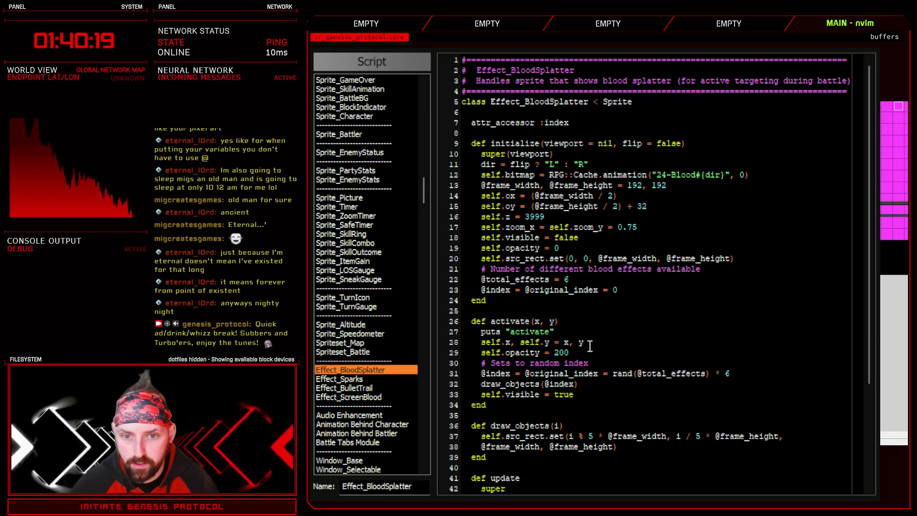
key(Escape)
key(Return)
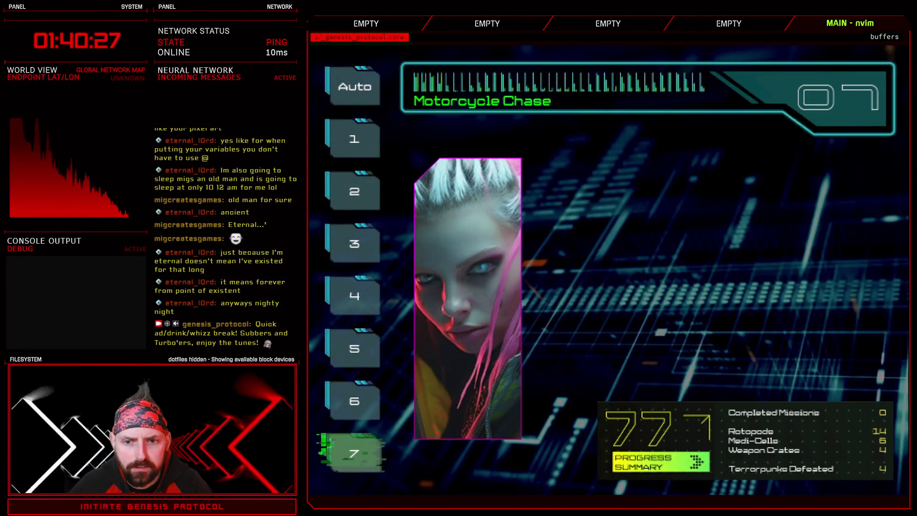
key(Return)
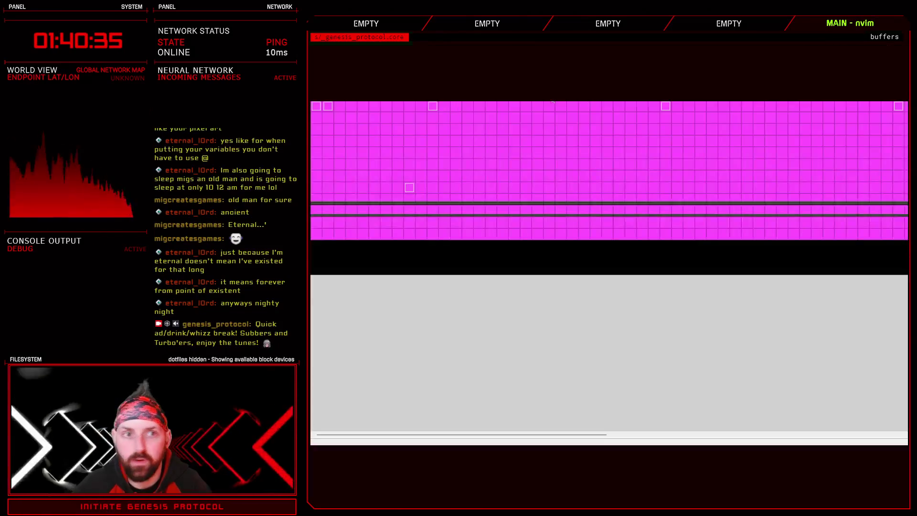
key(alt+F4)
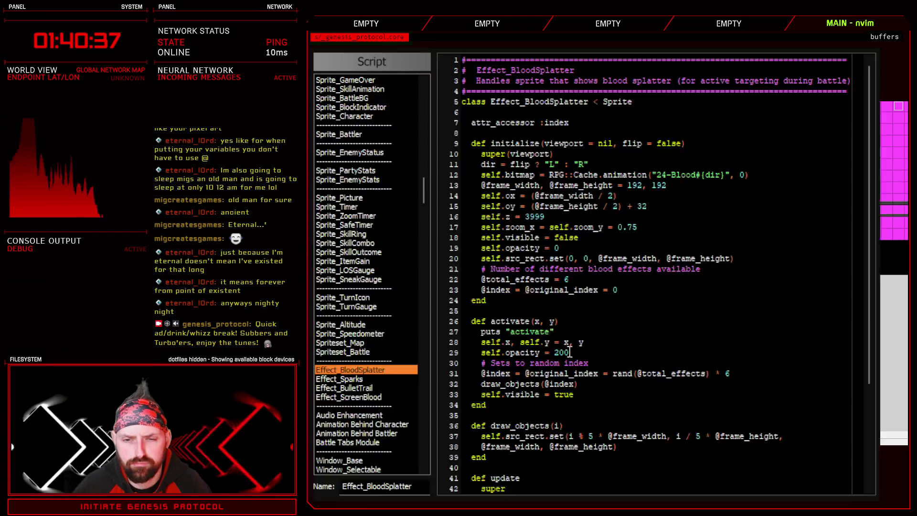
Delete the puts "activate" debug line and return to the Spriteset_Map script's add_effect
drag(565, 331, 444, 333)
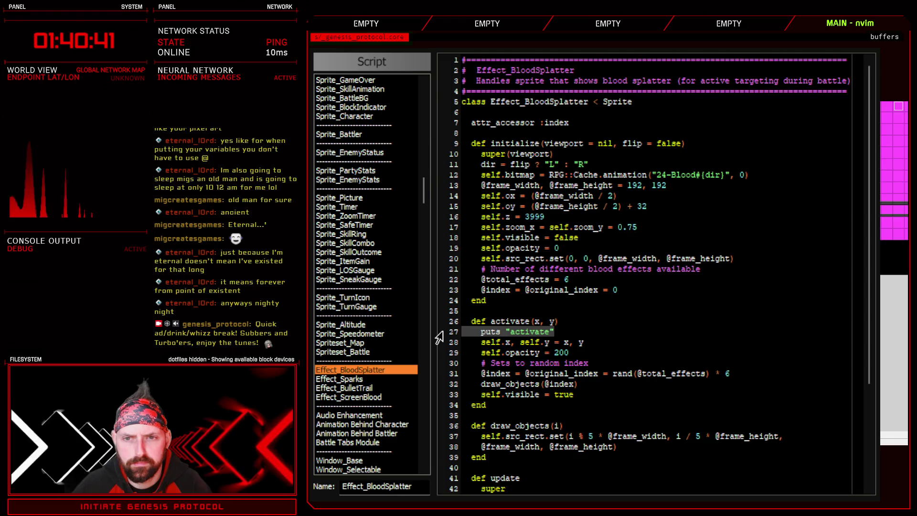
key(BackSpace)
key(BackSpace)
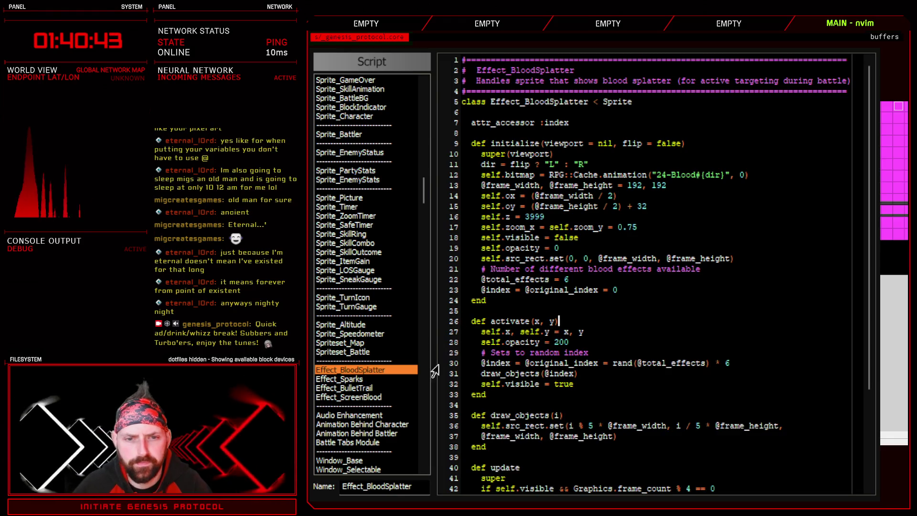
click(369, 353)
click(363, 344)
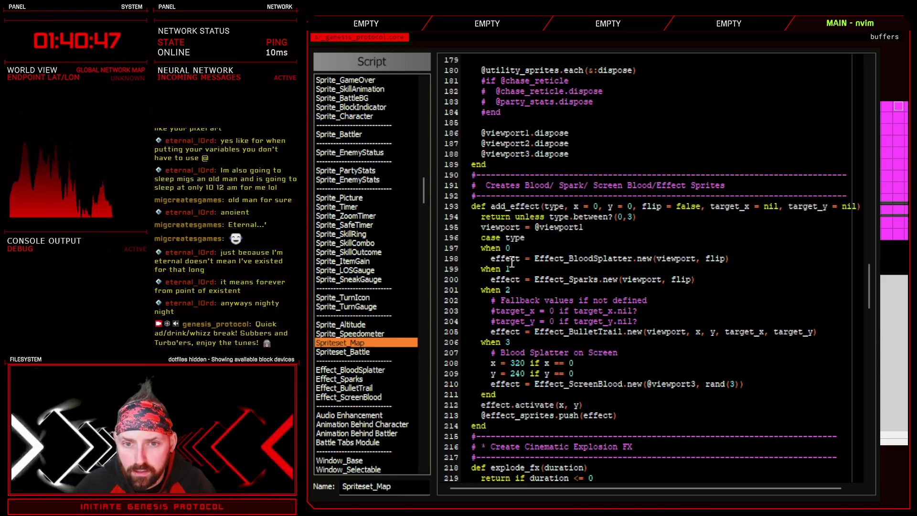
Confirm add_effect type 0 is BloodSplatter and type 1 Sparks, then use type 0 in Sprite_ChaseReticle
mouse_move(505, 280)
mouse_down()
mouse_move(512, 290)
mouse_move(696, 280)
mouse_up()
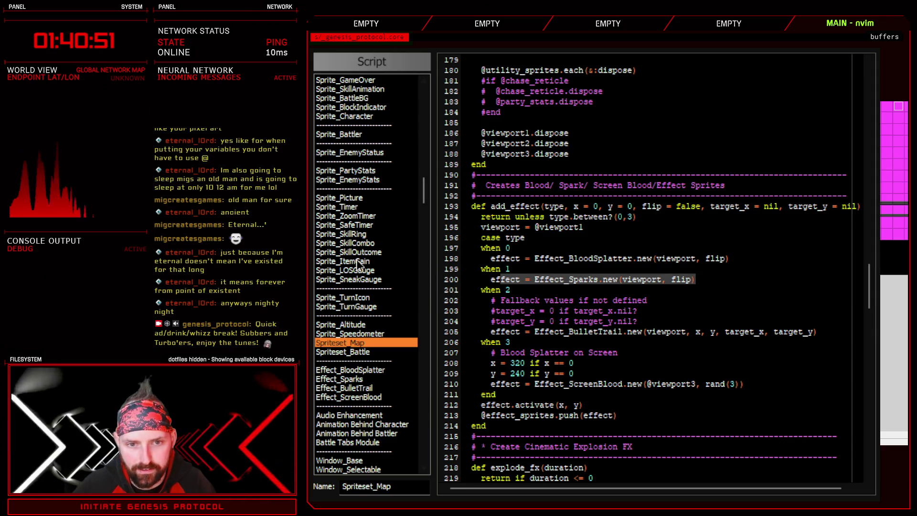
scroll(362, 179, up, 2)
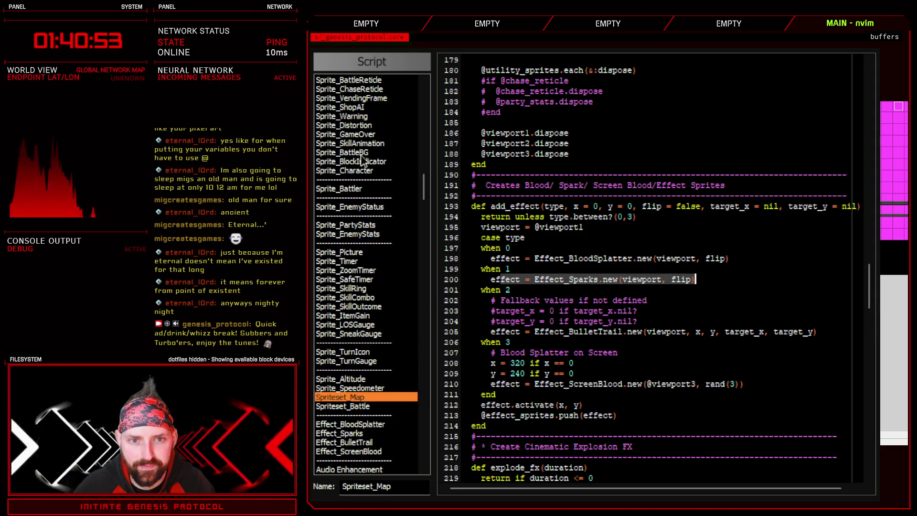
click(508, 248)
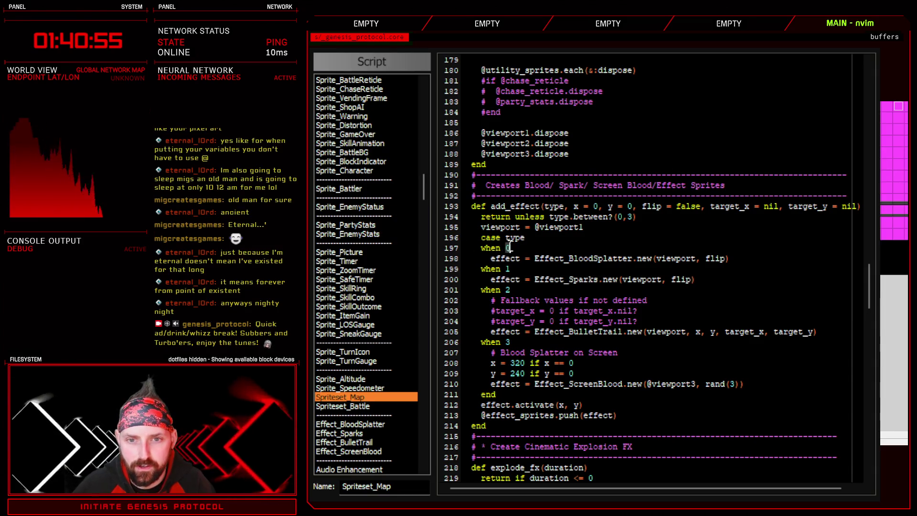
drag(575, 258, 623, 258)
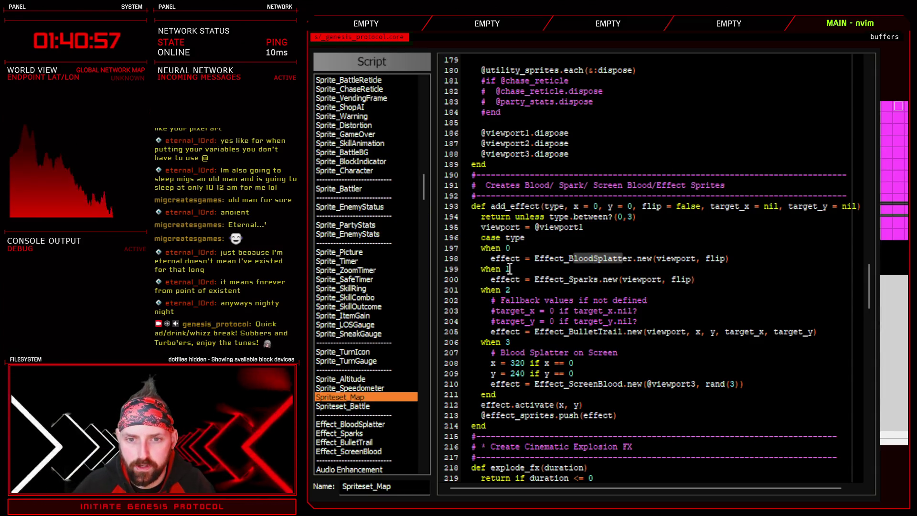
drag(568, 280, 614, 280)
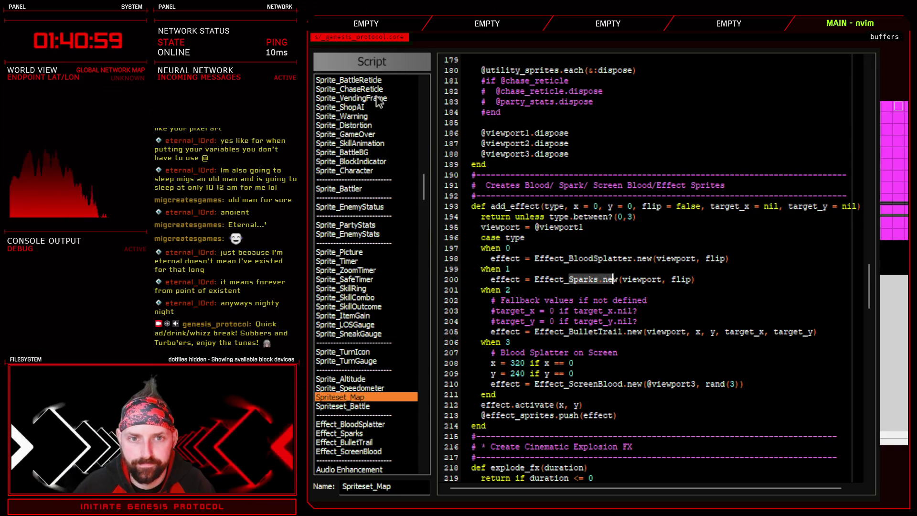
click(378, 89)
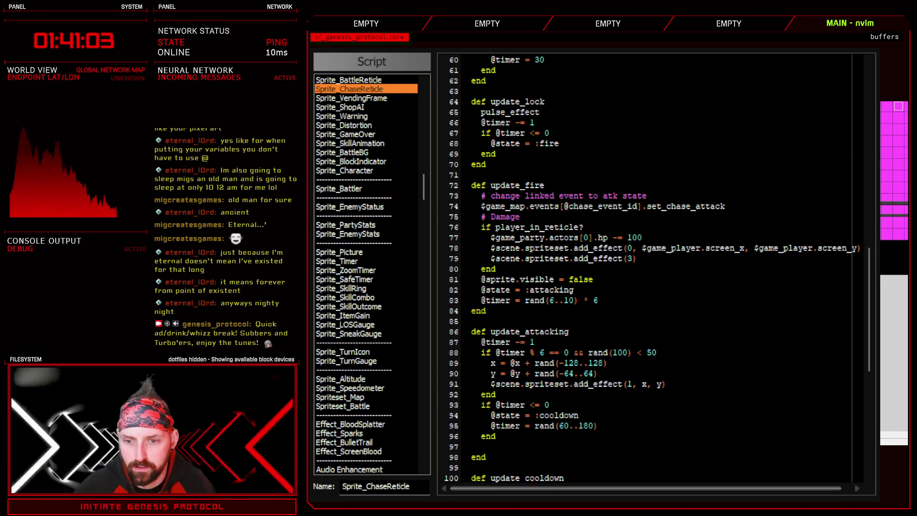
key(Escape)
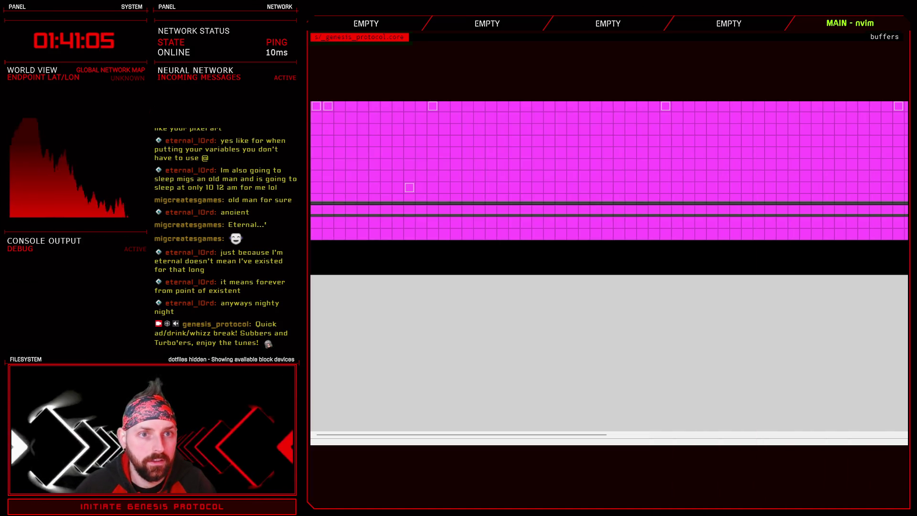
Playtest Motorcycle Chase to see blood splatter on the player's bike, then quit the game
key(ctrl+r)
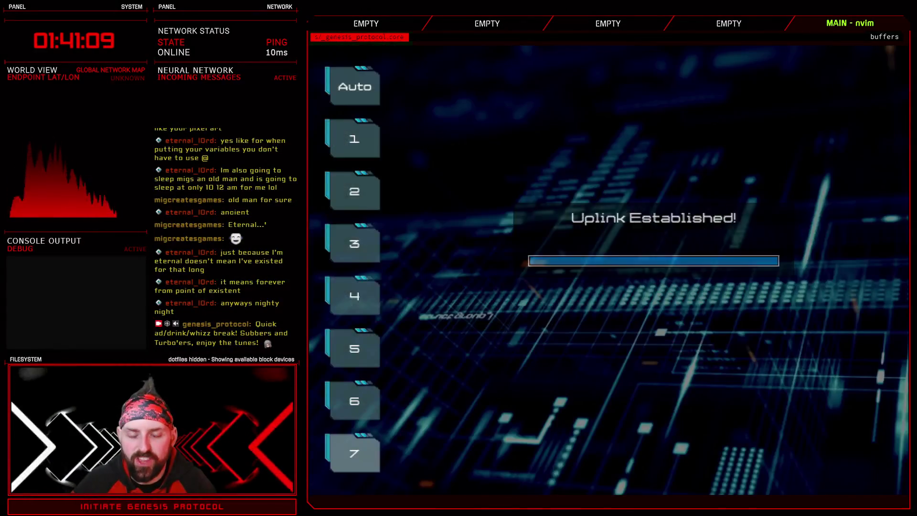
key(Return)
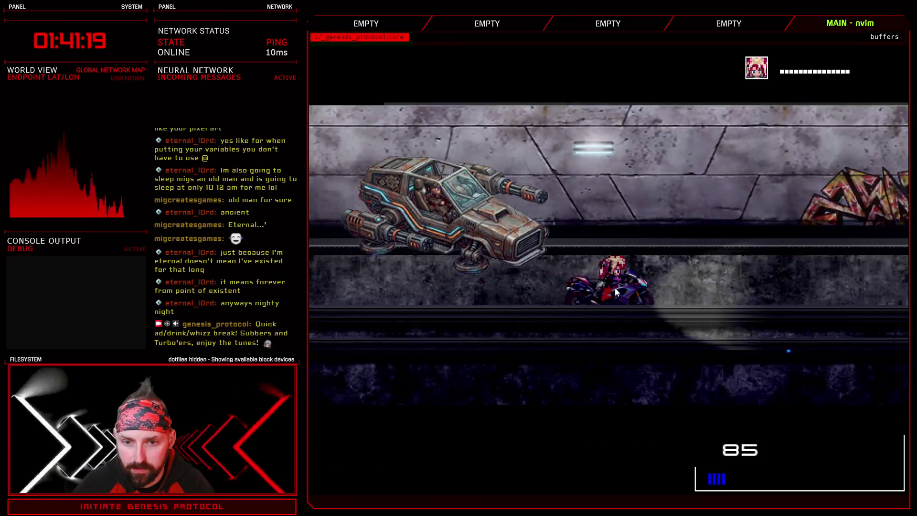
key(Escape)
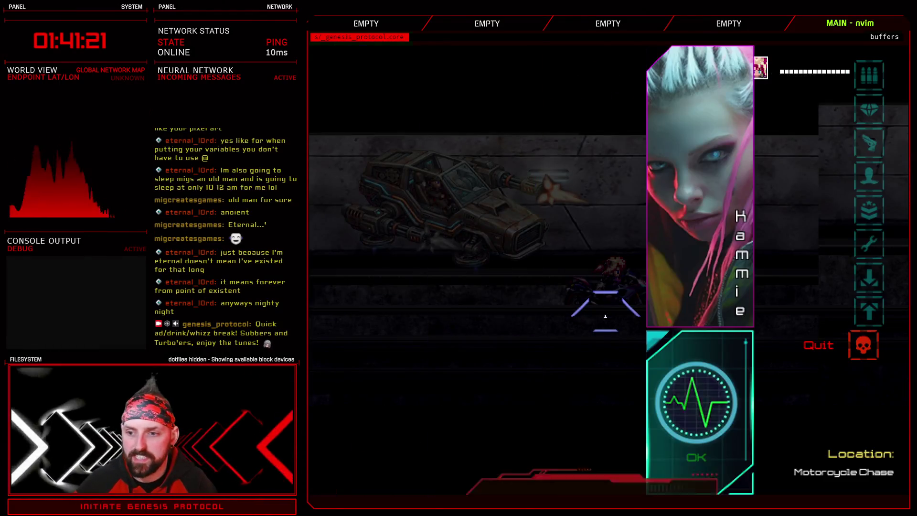
key(Return)
click(627, 291)
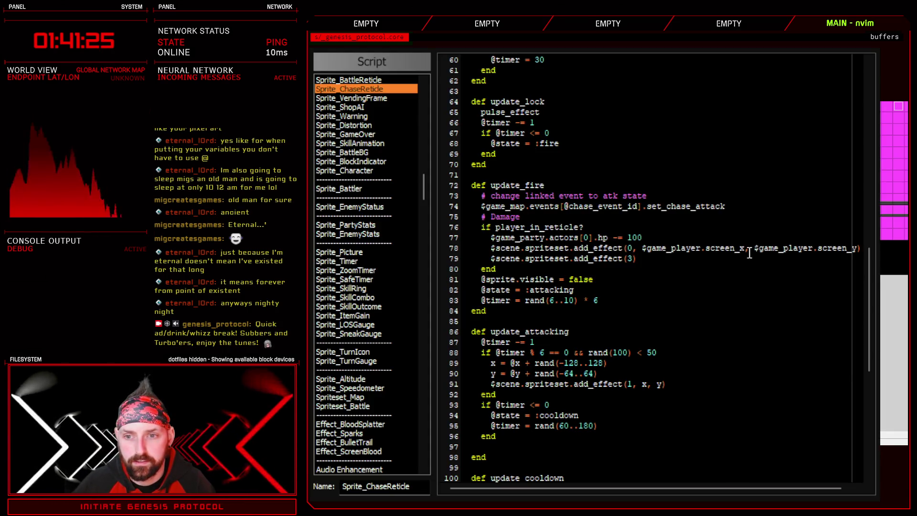
Move the screen_y argument onto line 79 and change it to $game_player.screen_y - 32
drag(747, 250, 765, 259)
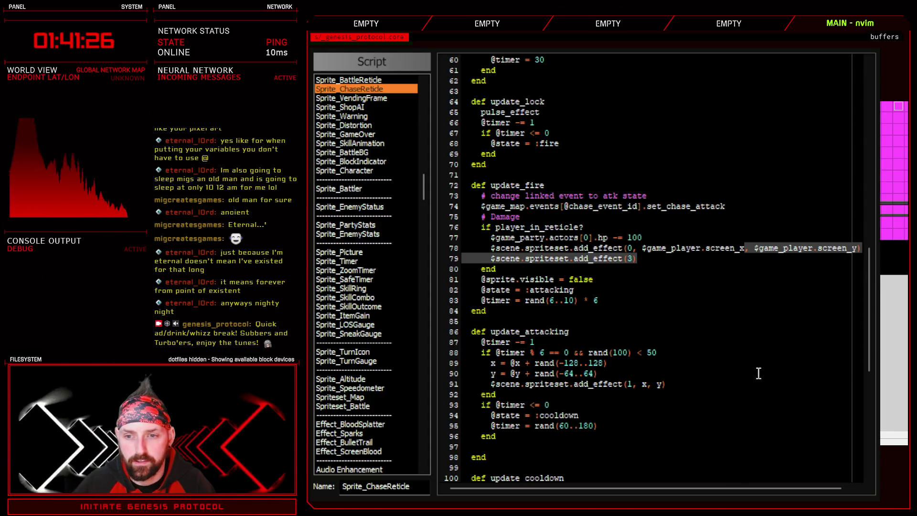
click(858, 254)
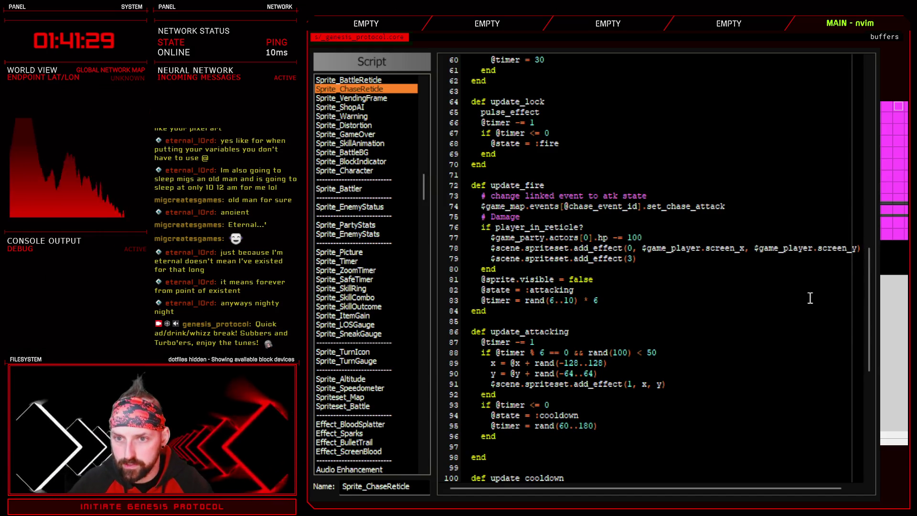
click(755, 248)
key(Return)
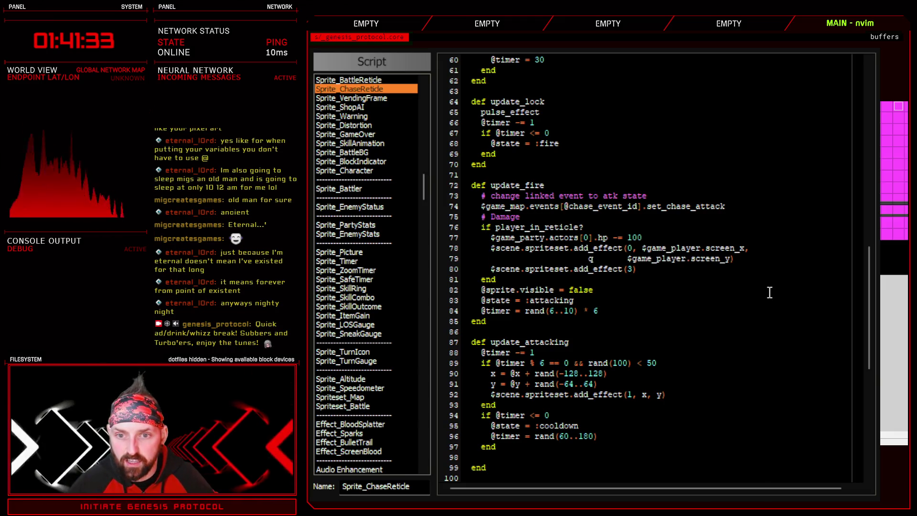
click(594, 259)
key(BackSpace)
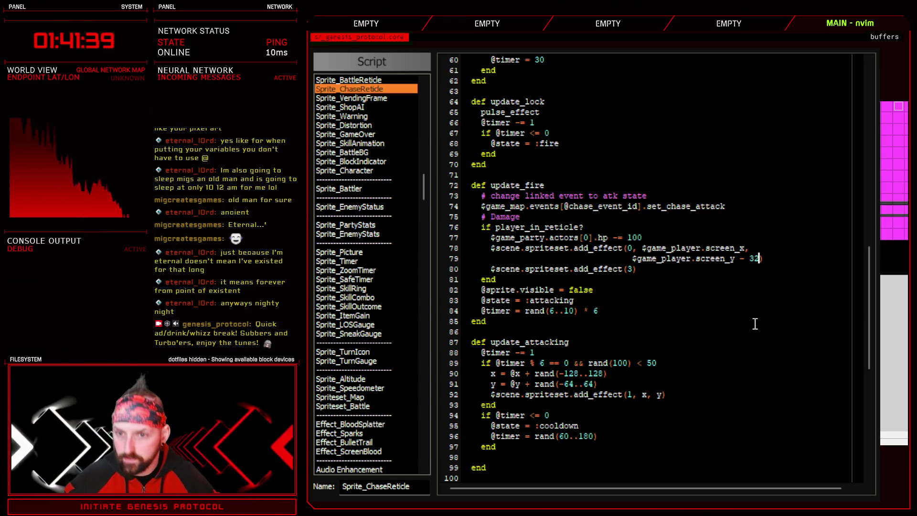
key(Escape)
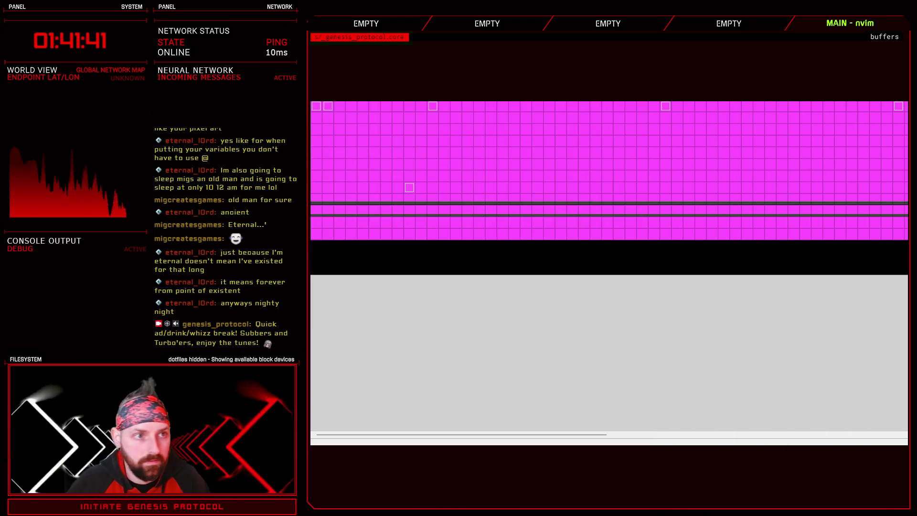
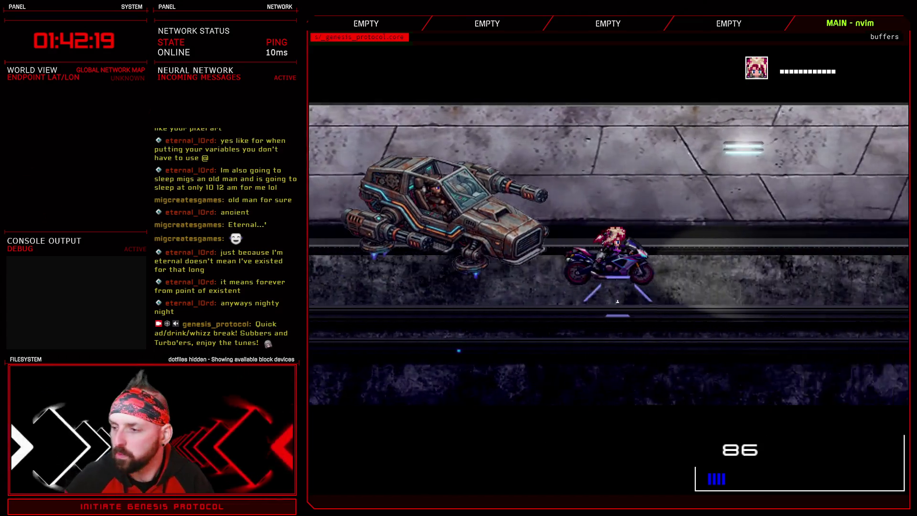
Quit the running motorcycle chase playtest and return to the editor
key(Escape)
click(605, 296)
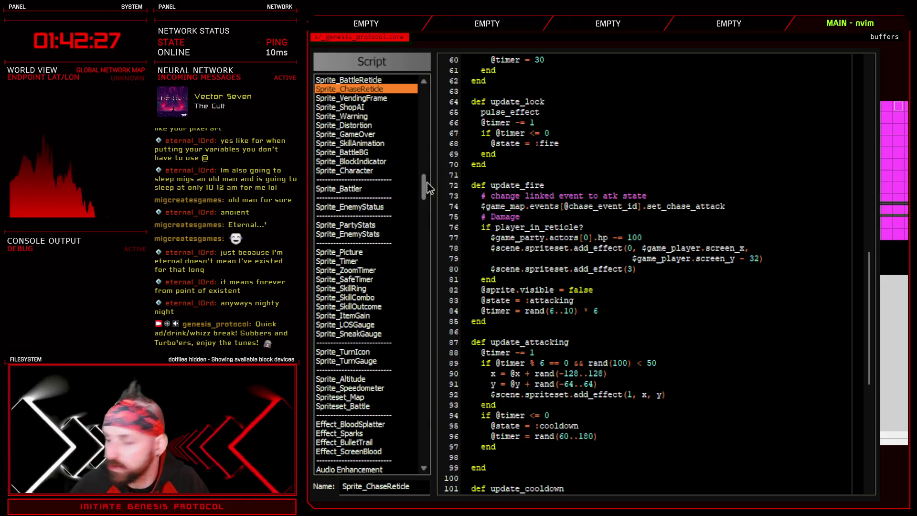
In Spriteset_Map's add_effect, add a 'when 4' branch after the when 3 case
scroll(425, 190, down, 7)
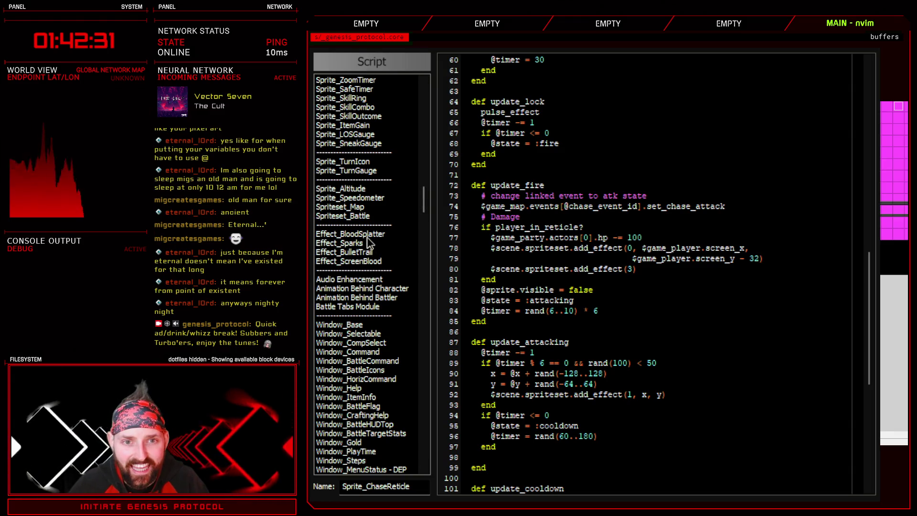
scroll(368, 241, up, 8)
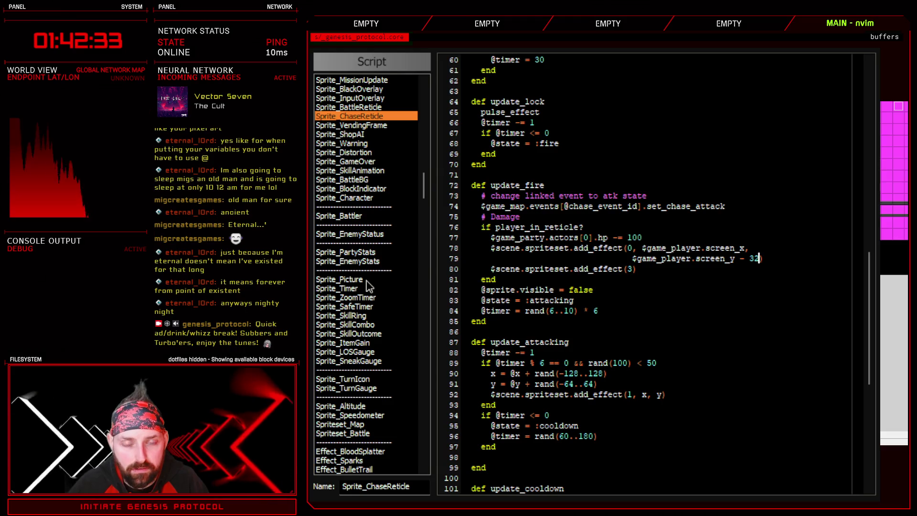
scroll(361, 301, up, 4)
scroll(355, 311, down, 12)
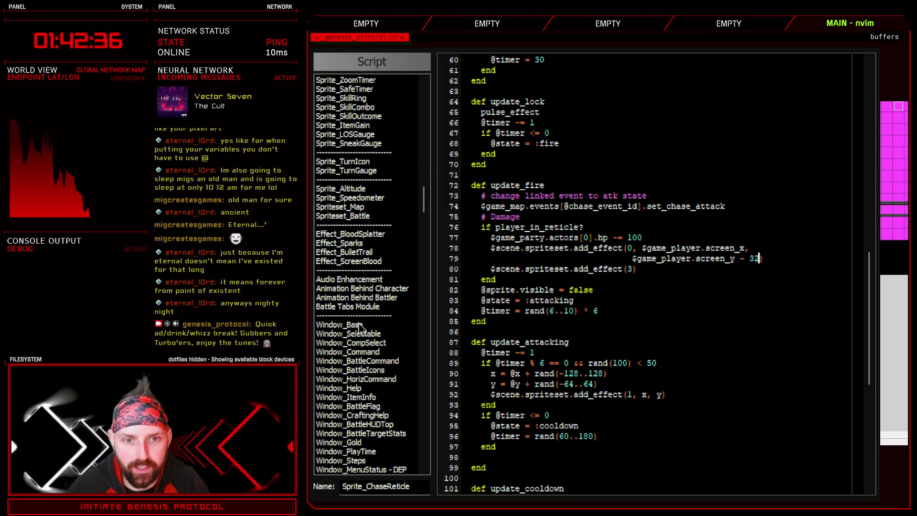
click(363, 207)
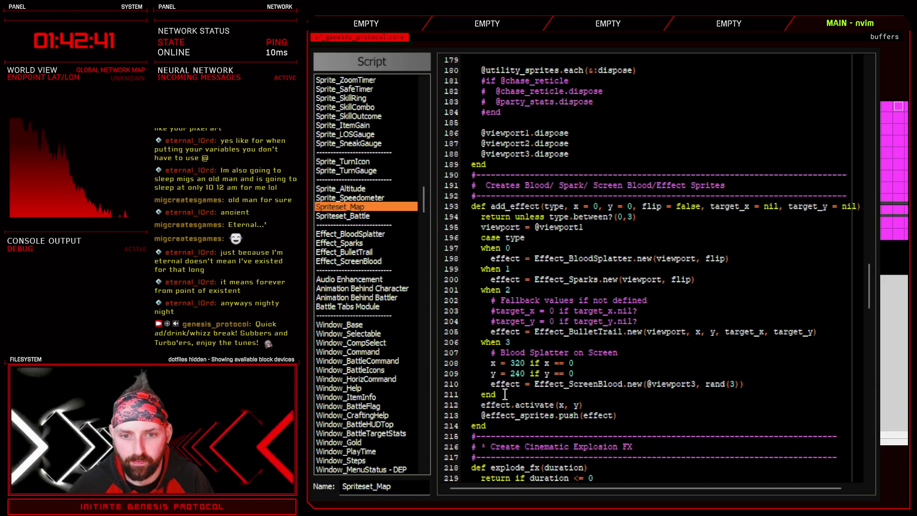
click(752, 384)
key(Return)
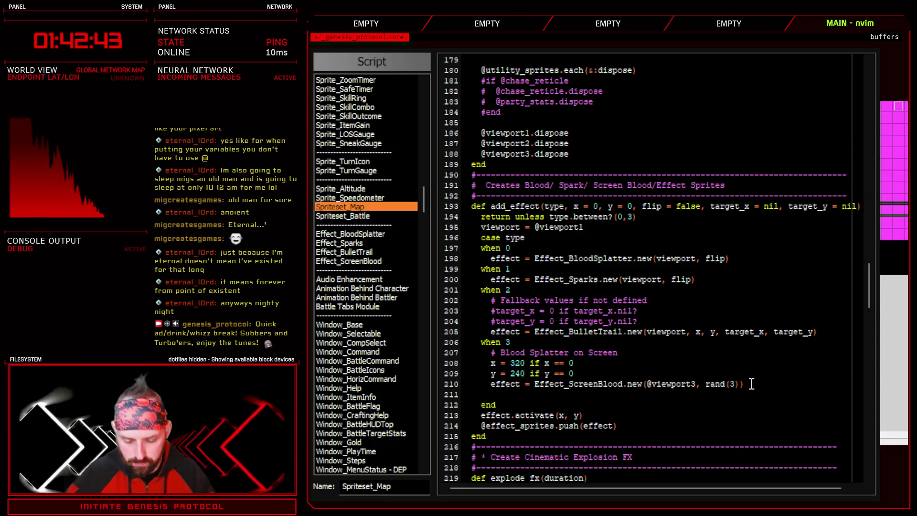
text(when 4)
key(Return)
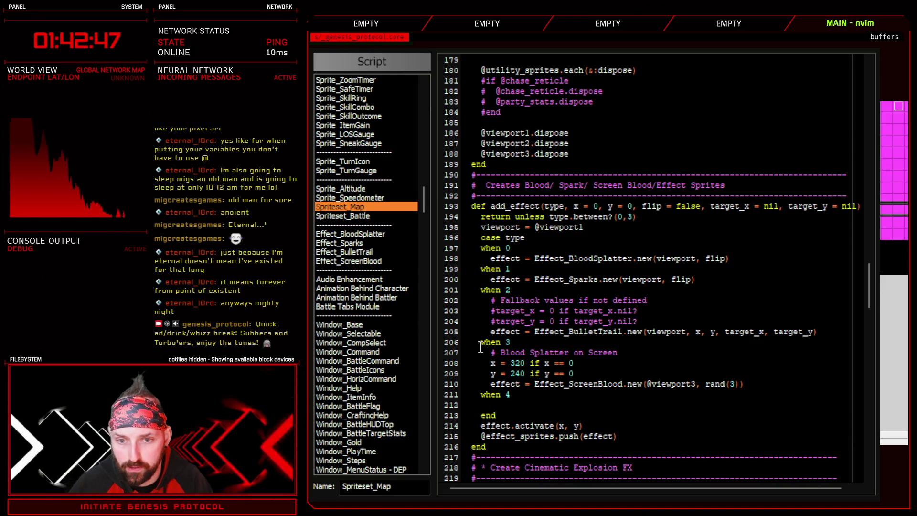
Under when 4, add 'effect = Effect_Explosion.new(viewport, flip)', adapted from the Effect_Sparks creation line
drag(489, 332, 815, 331)
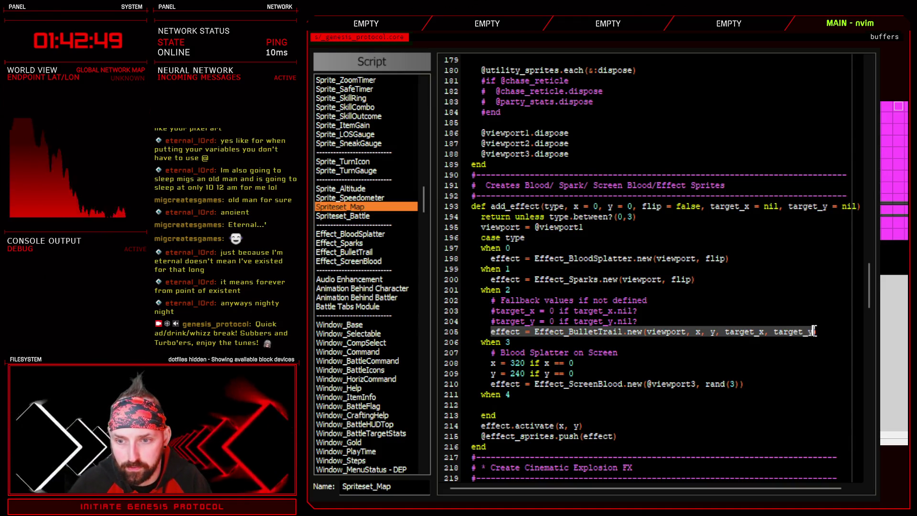
drag(492, 279, 695, 280)
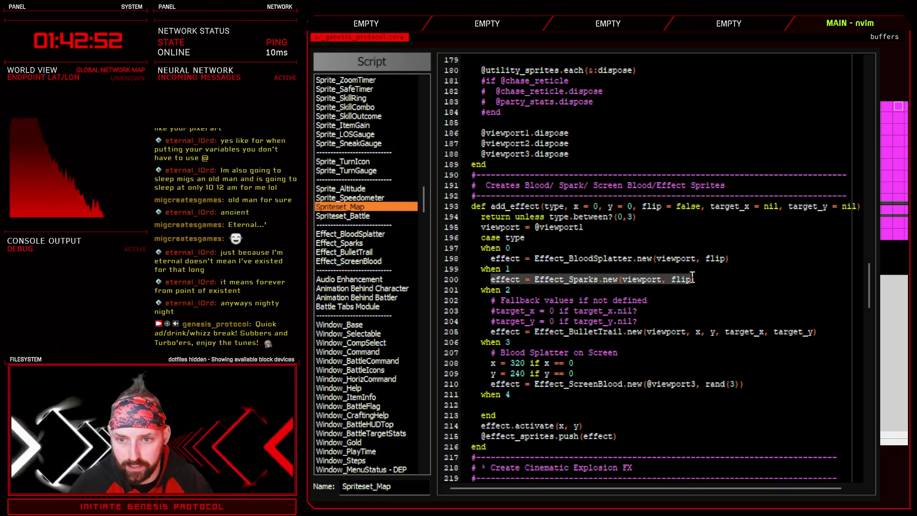
key(ctrl+c)
click(505, 405)
key(ctrl+v)
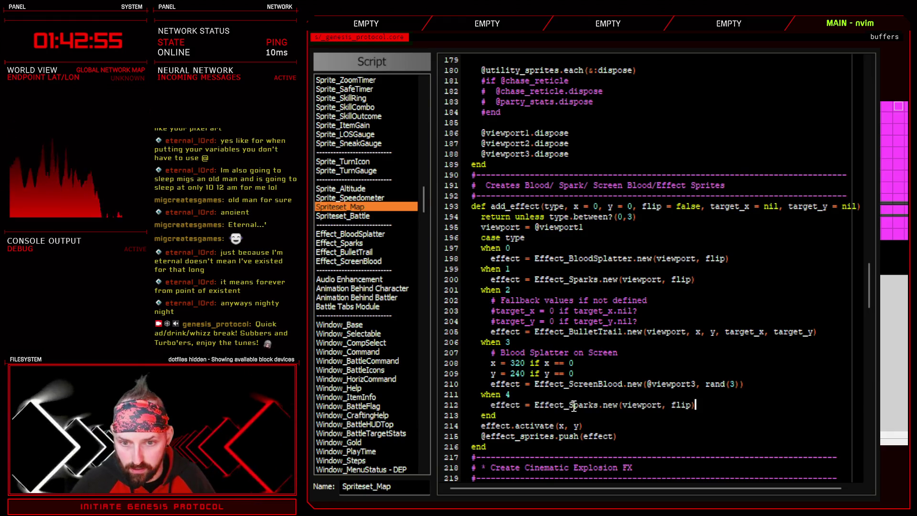
double_click(571, 407)
click(569, 406)
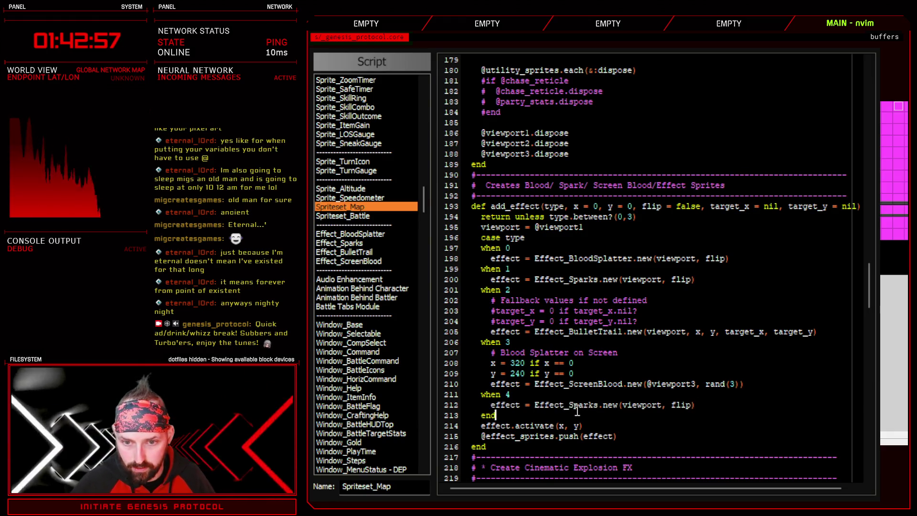
drag(568, 407, 603, 406)
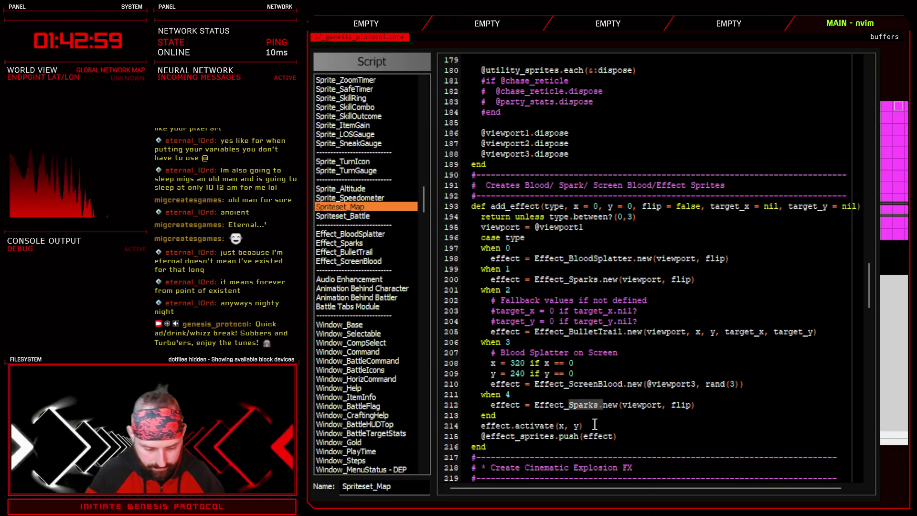
text(Explosion.)
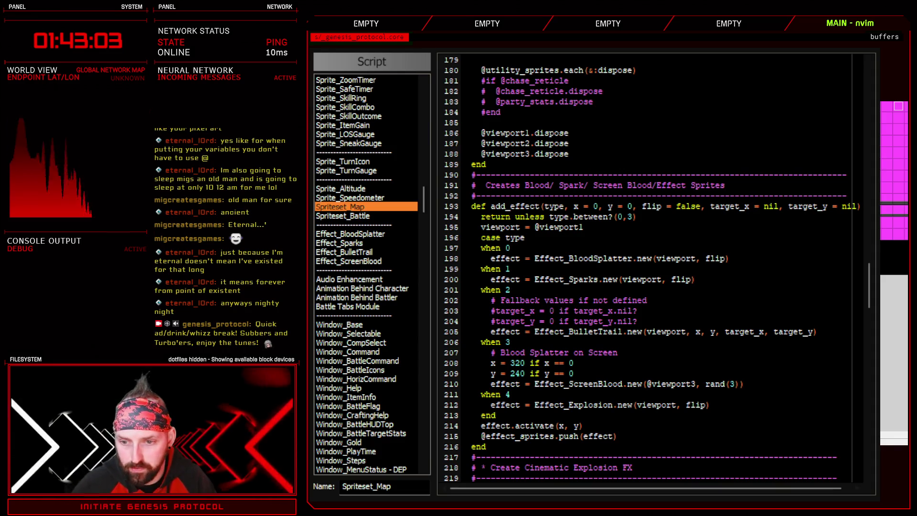
Search all scripts for Effect_Explosion, then open the Effect_ScreenBlood script
double_click(581, 405)
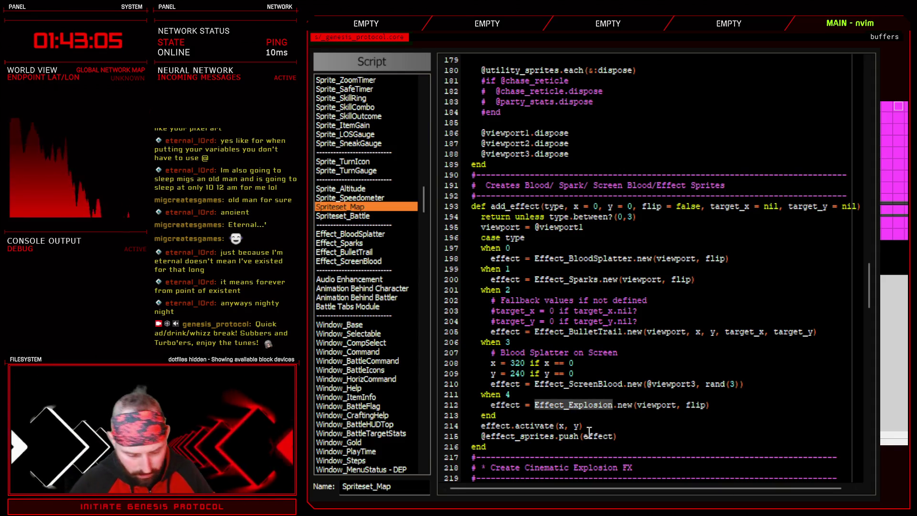
key(Right)
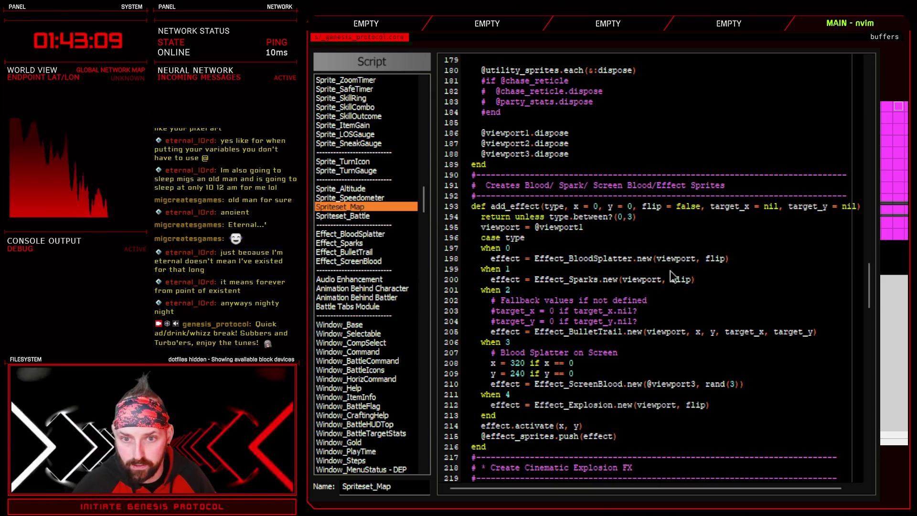
key(ctrl+shift+f)
key(Return)
key(Return)
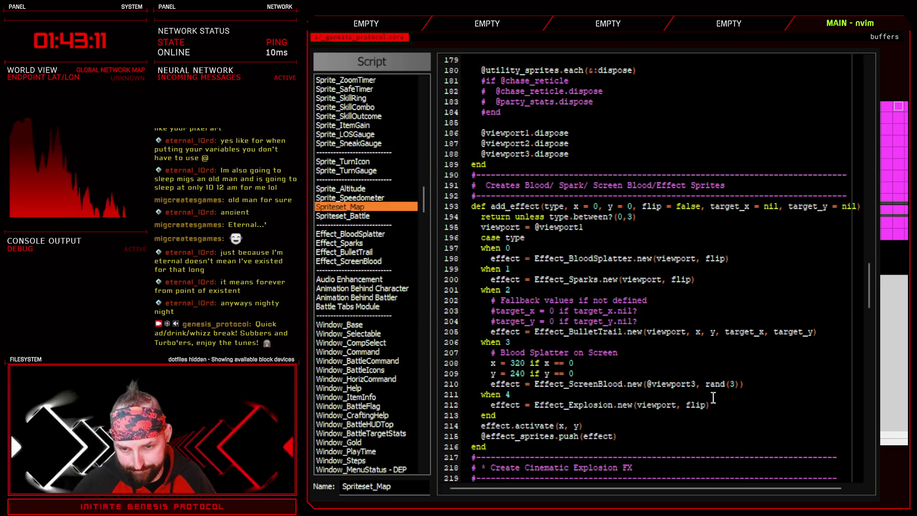
key(Up)
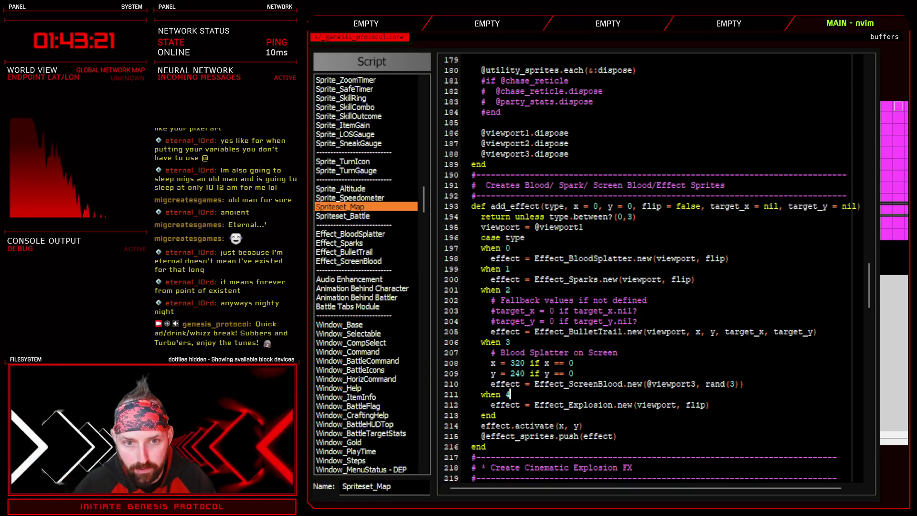
click(368, 261)
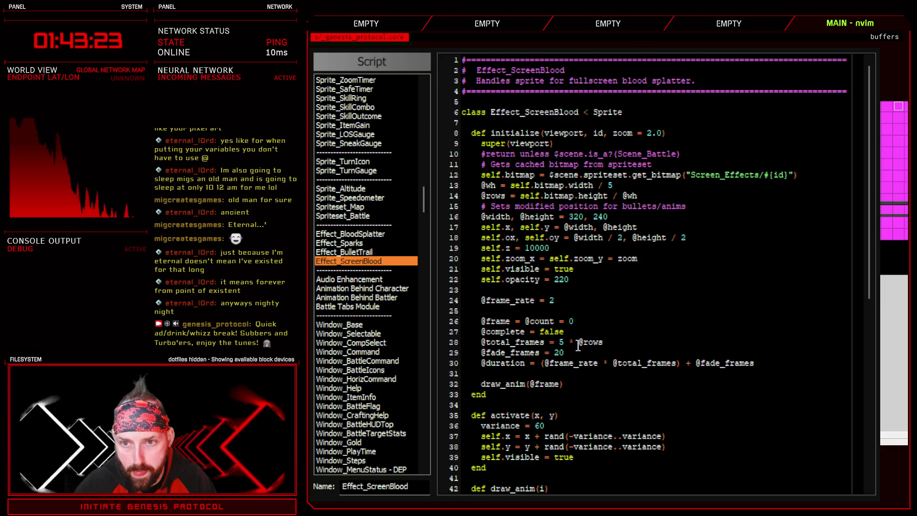
Compare Effect_Sparks with Effect_BloodSplatter, then select the empty slot below Effect_ScreenBlood
click(359, 243)
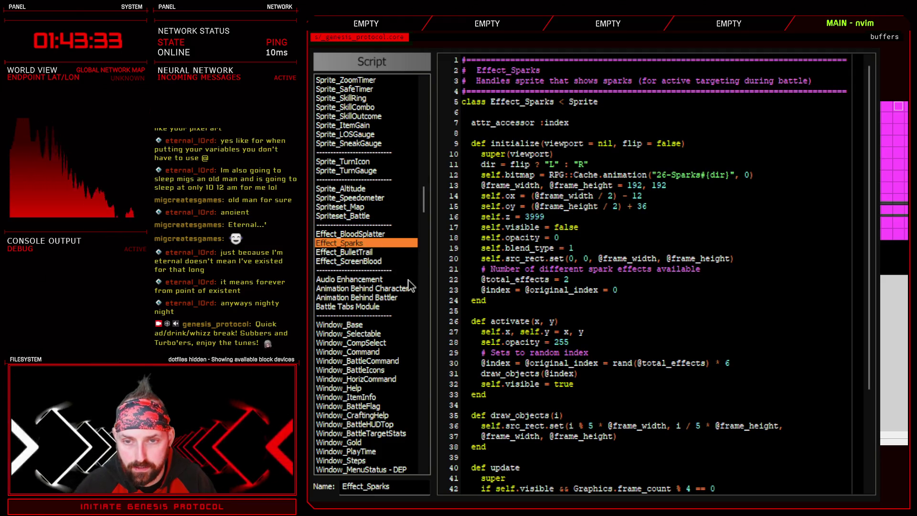
click(374, 235)
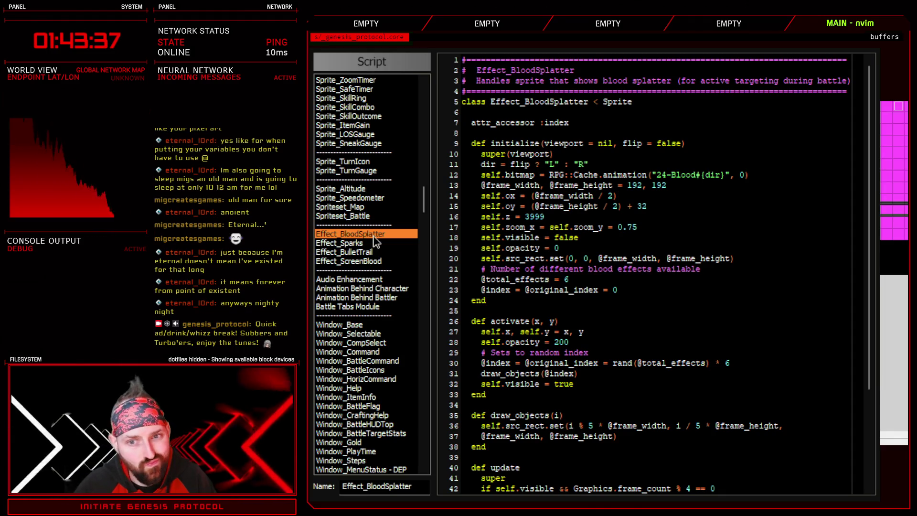
click(374, 244)
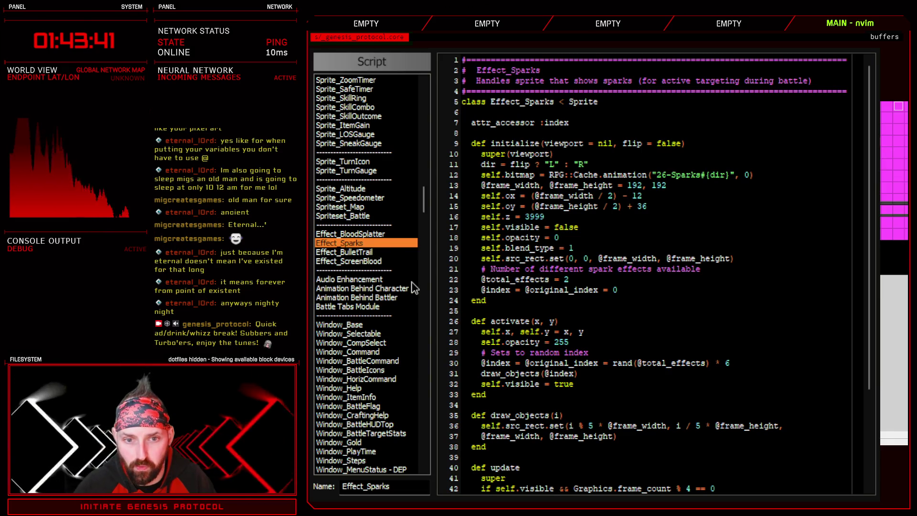
click(378, 271)
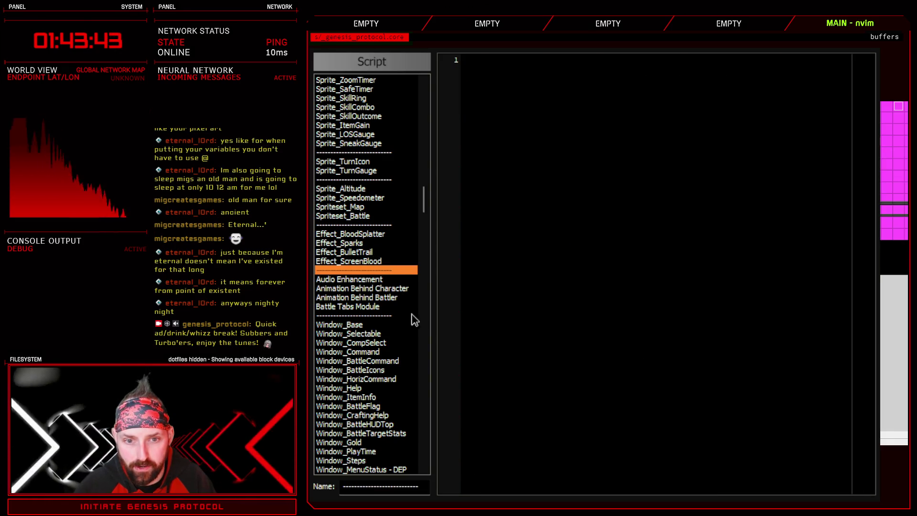
Paste a copy of Effect_Sparks into the empty slot and name the script Effect_Explosion
key(ctrl+v)
drag(366, 486, 409, 483)
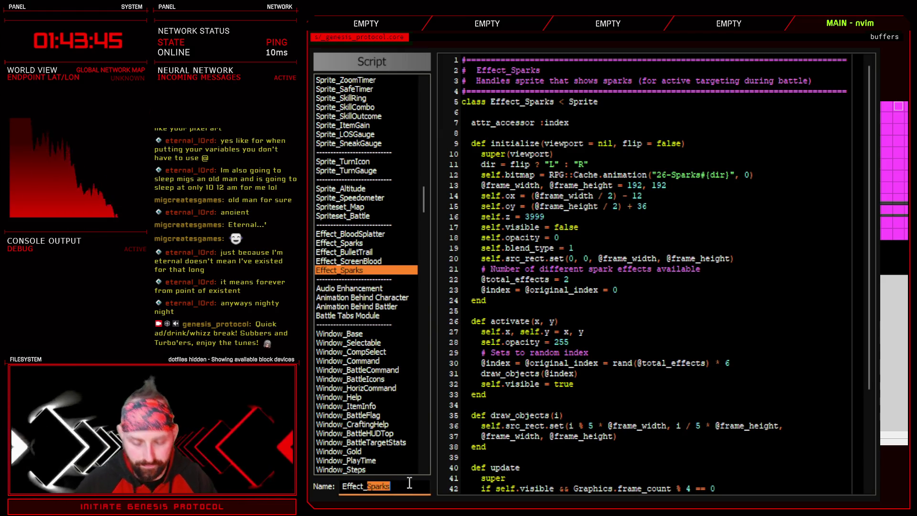
text(Explosion)
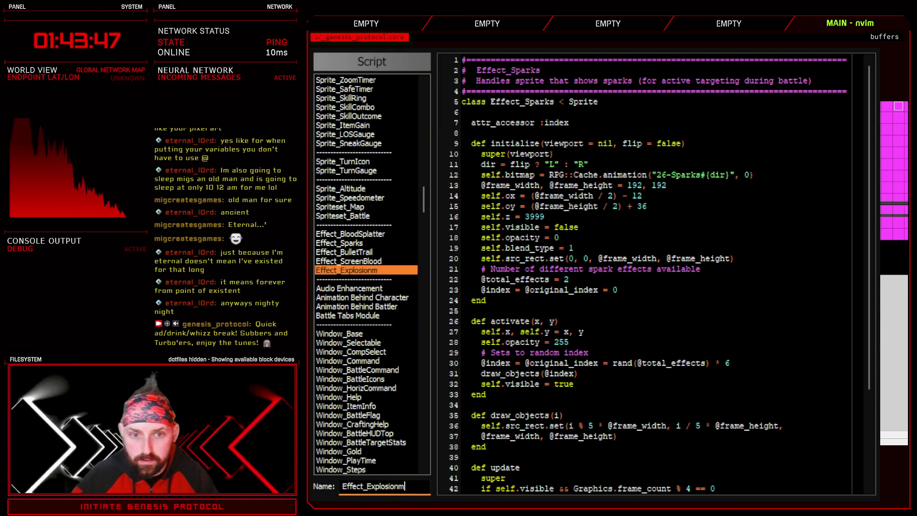
double_click(375, 488)
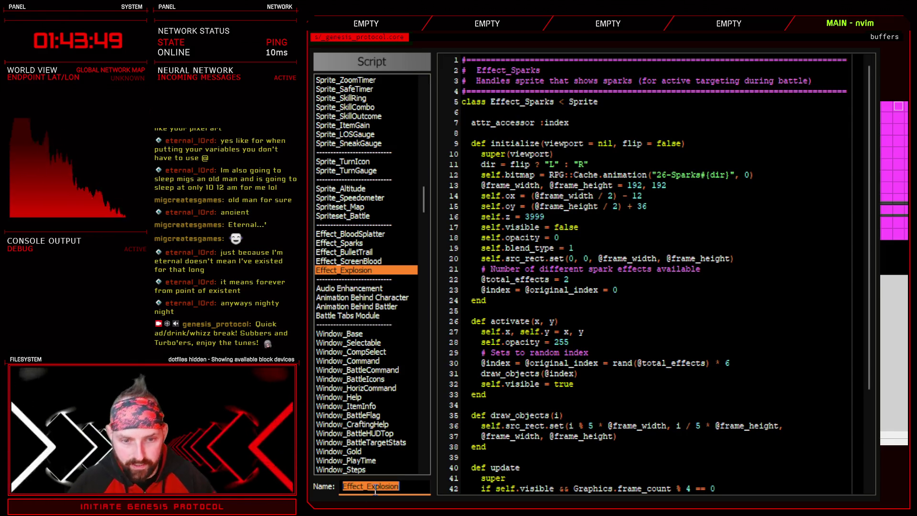
key(ctrl+c)
key(alt+Tab)
key(v)
key(i)
key(w)
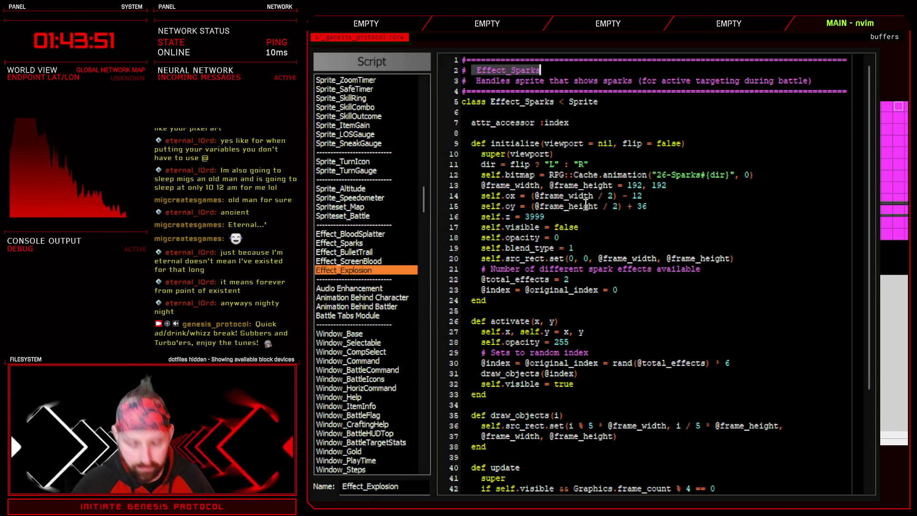
key(p)
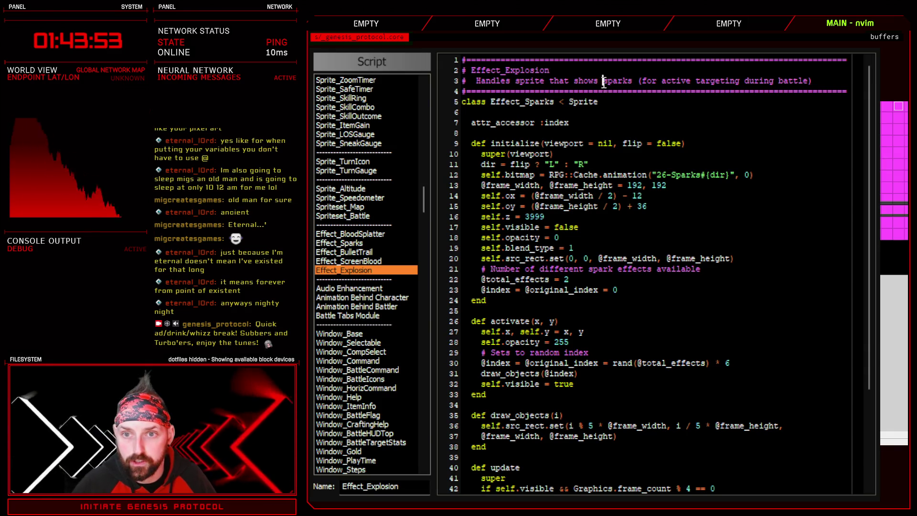
Update the header description and replace the class name Effect_Sparks with Effect_Explosion
drag(603, 81, 815, 82)
text(ce)
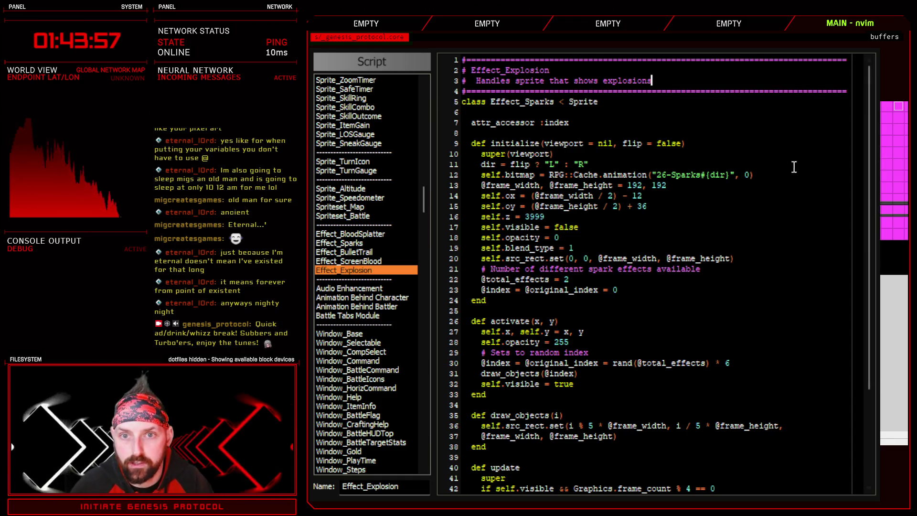
click(480, 75)
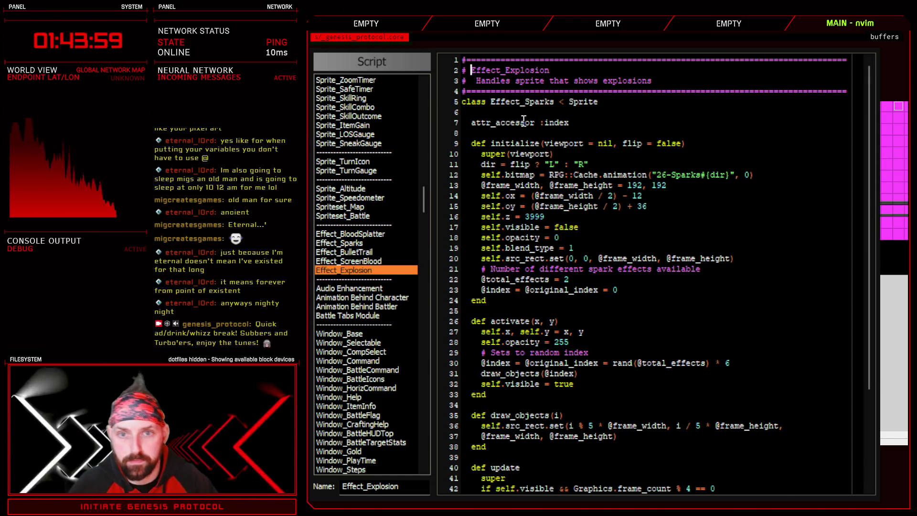
double_click(536, 72)
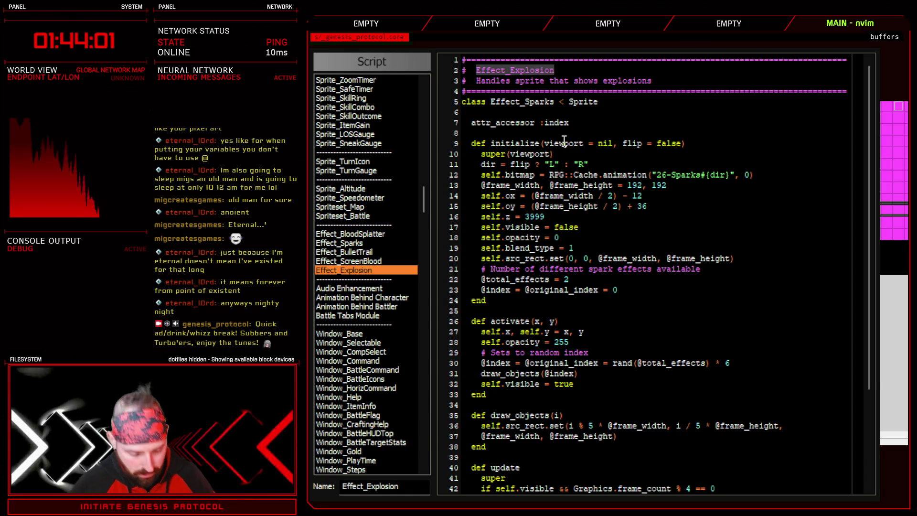
double_click(543, 102)
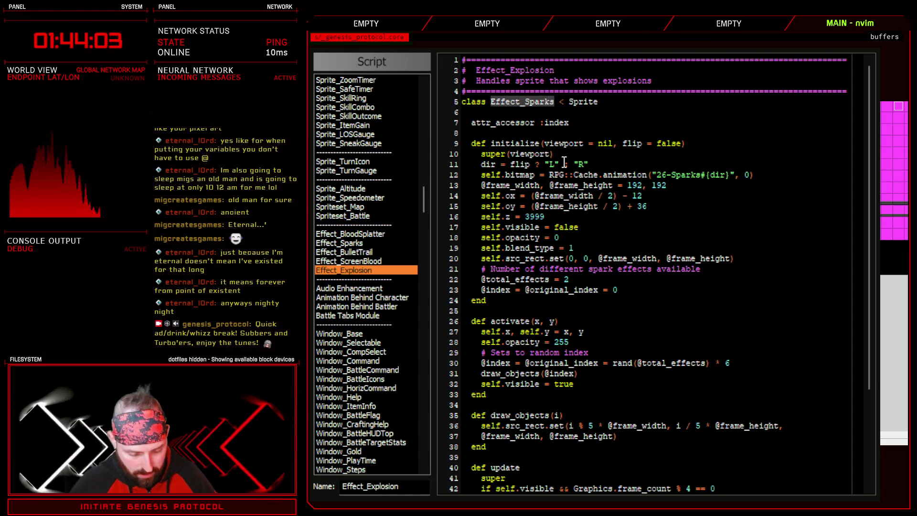
key(p)
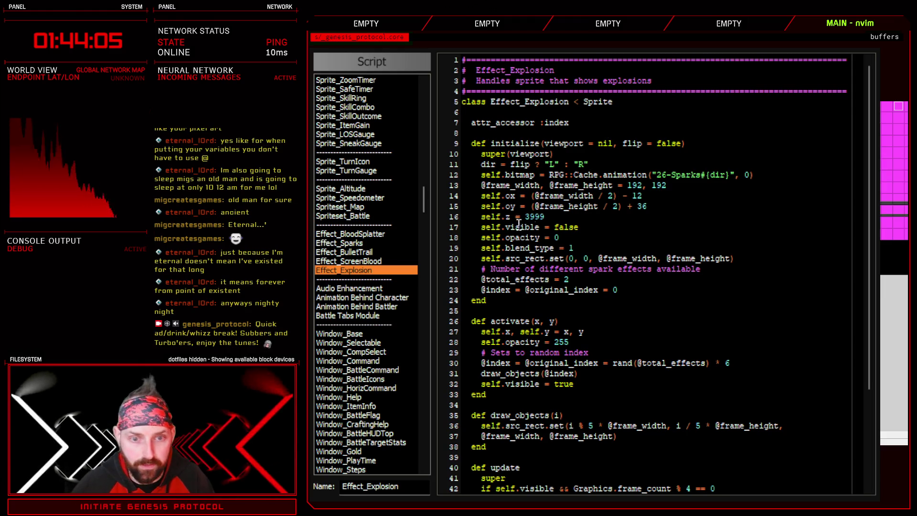
click(590, 164)
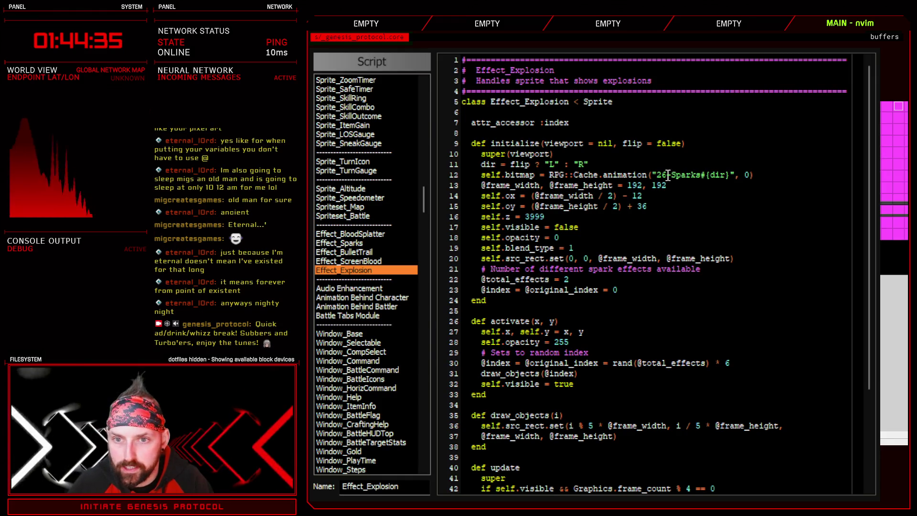
Change the animation sheet from 26-Sparks#{dir} to 34-Explosion and start removing the x-origin offset
drag(657, 175, 730, 176)
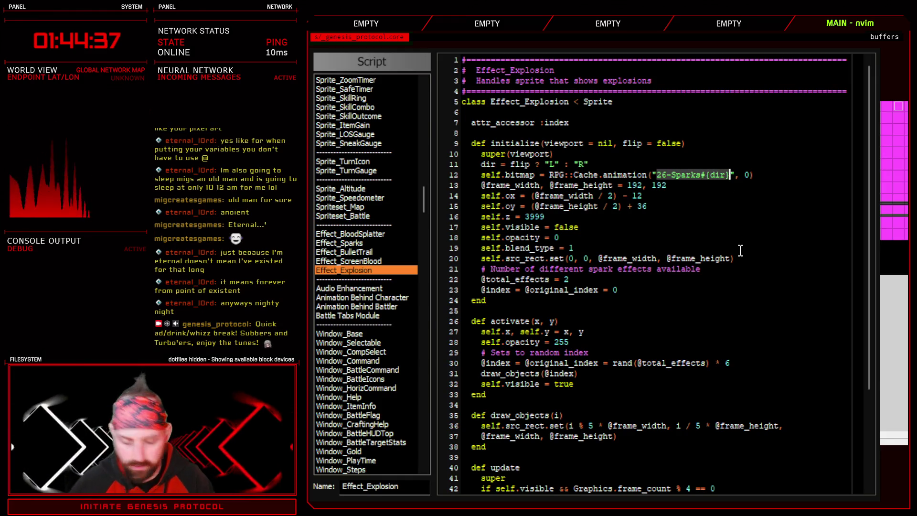
text(34-Explosion)
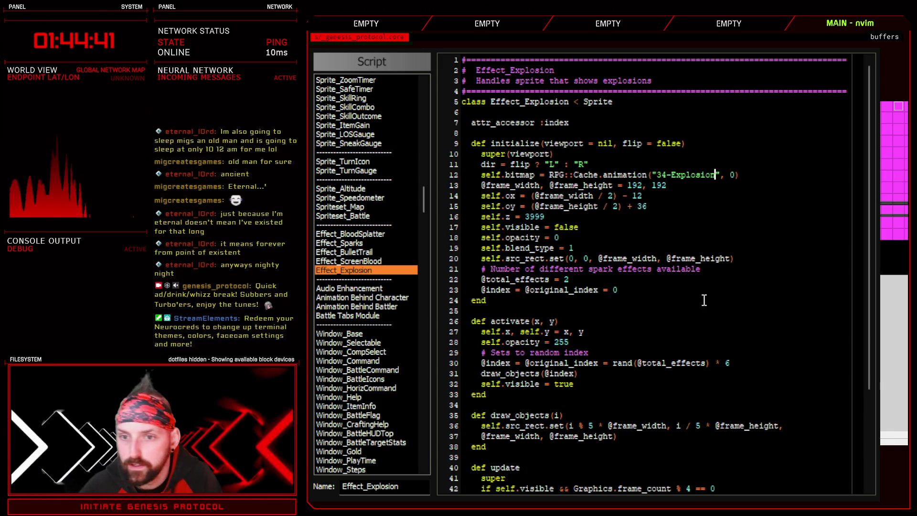
click(665, 187)
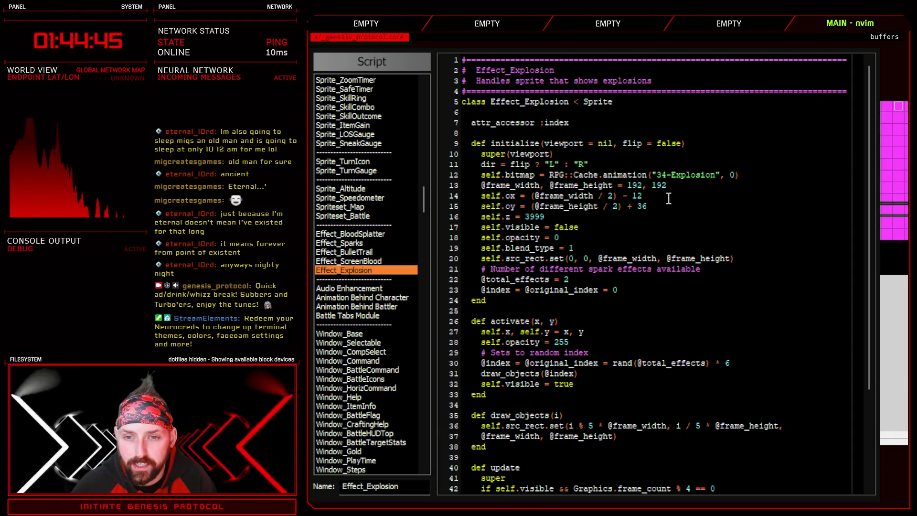
click(669, 199)
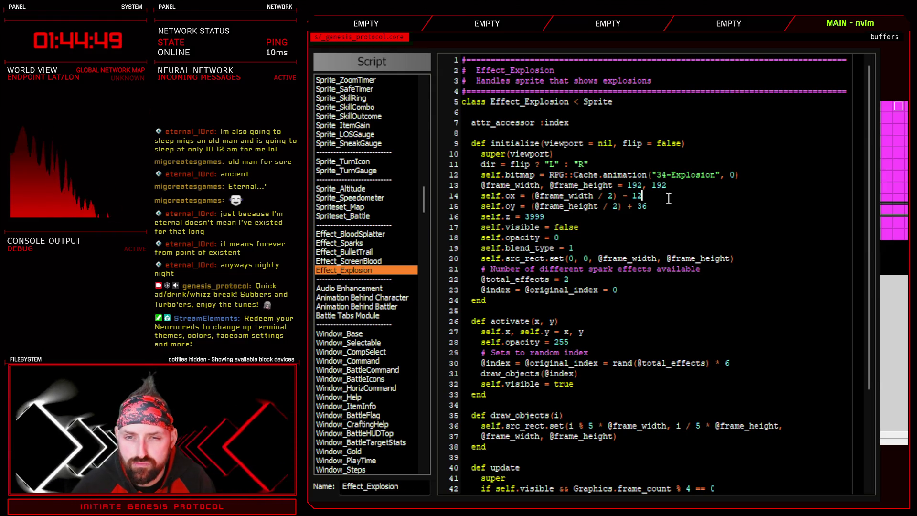
key(BackSpace)
key(BackSpace)
key(BackSpace)
click(659, 206)
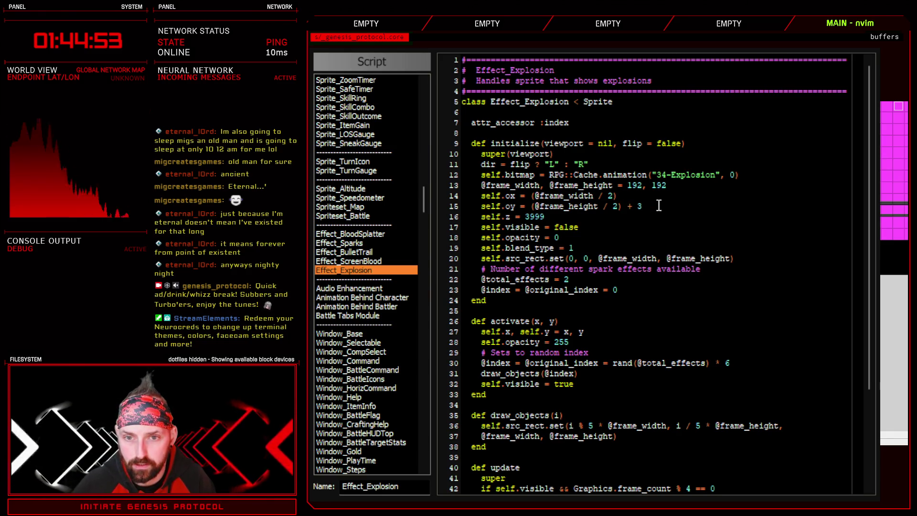
Compare Effect_BulletTrail and Effect_BloodSplatter before returning to Effect_Explosion
click(360, 262)
click(360, 253)
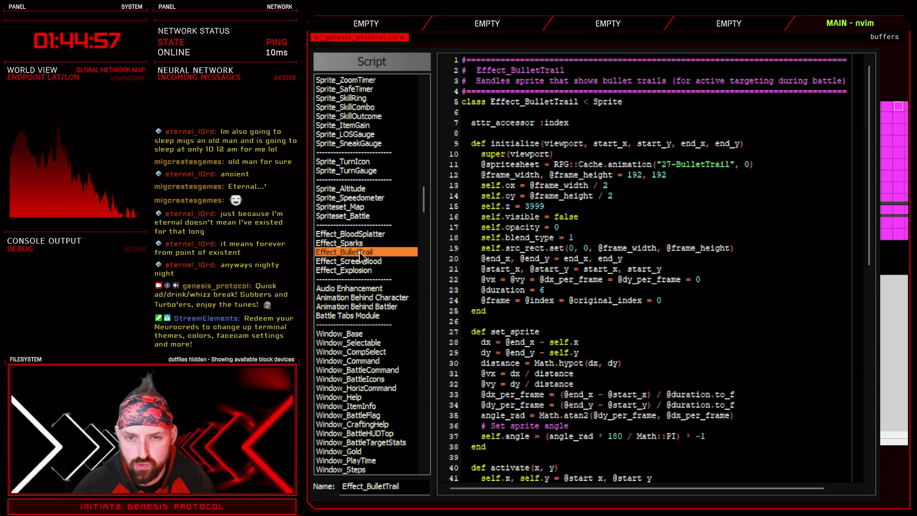
click(366, 243)
key(Up)
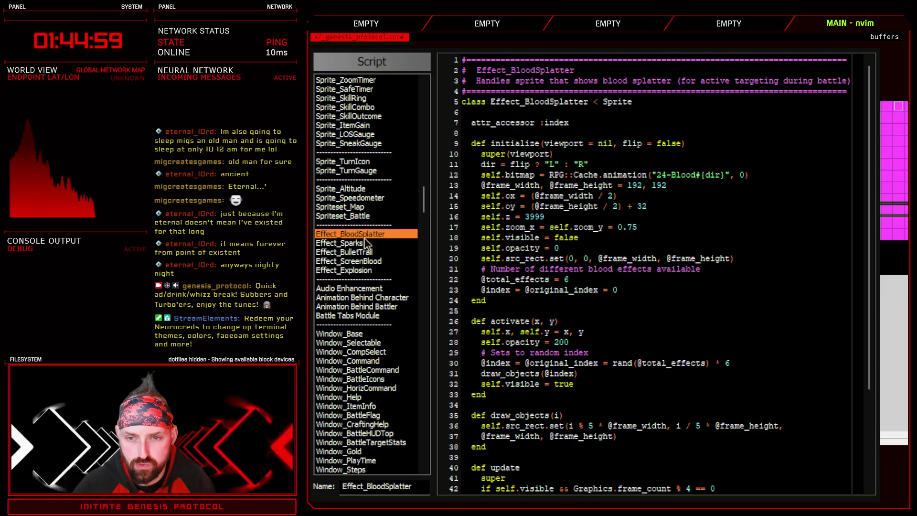
click(368, 270)
Remove the y-origin offset and the parentheses so ox and oy centre the sprite
key(BackSpace)
key(BackSpace)
key(BackSpace)
key(Up)
key(BackSpace)
click(536, 196)
key(BackSpace)
click(536, 207)
key(BackSpace)
click(595, 216)
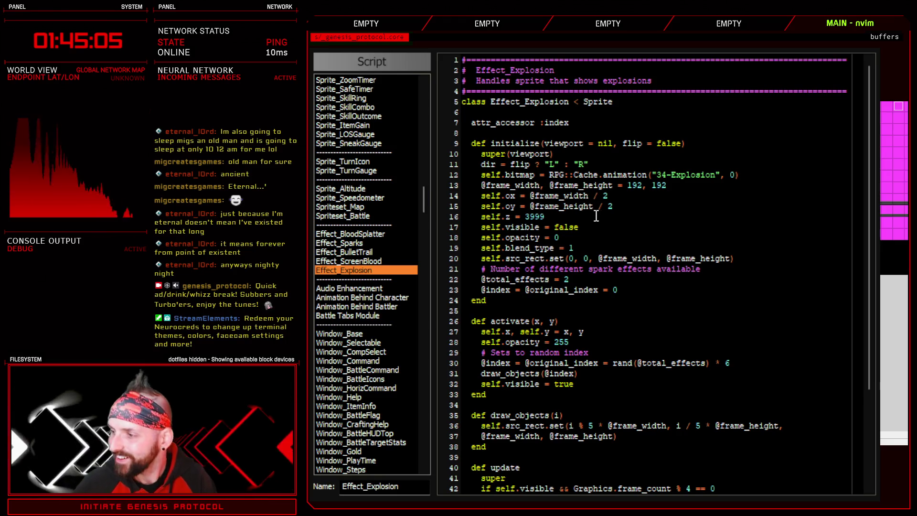
click(594, 248)
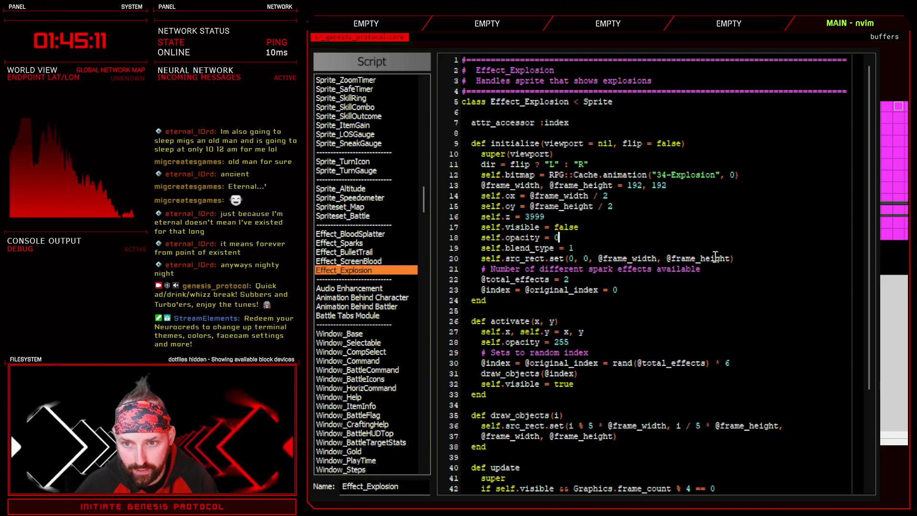
click(585, 278)
click(482, 279)
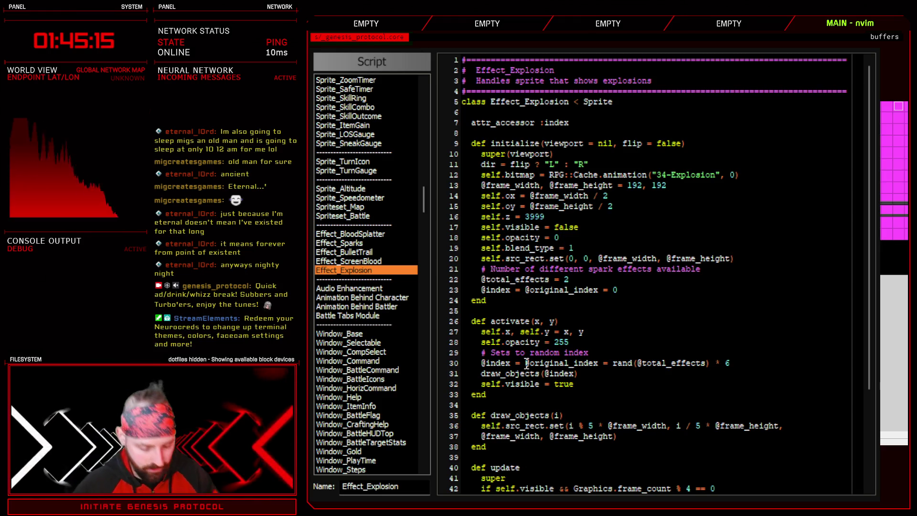
text(#)
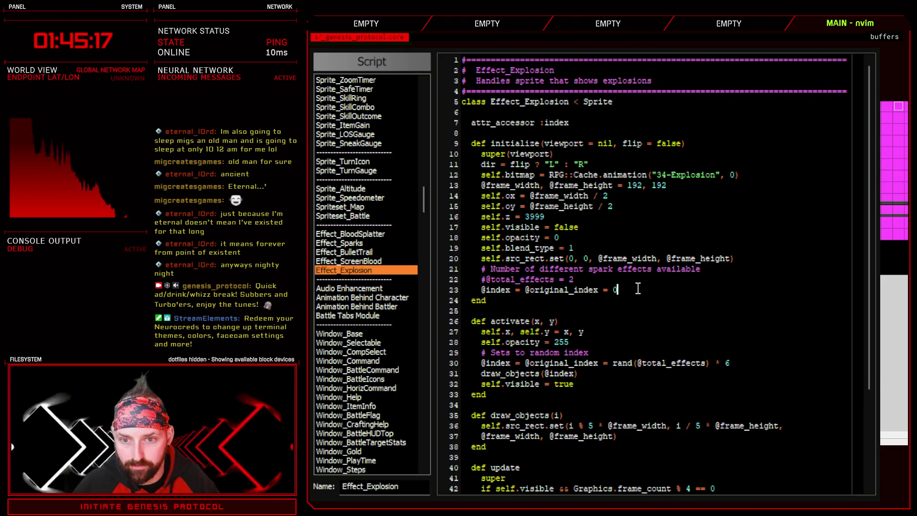
key(Down)
key(End)
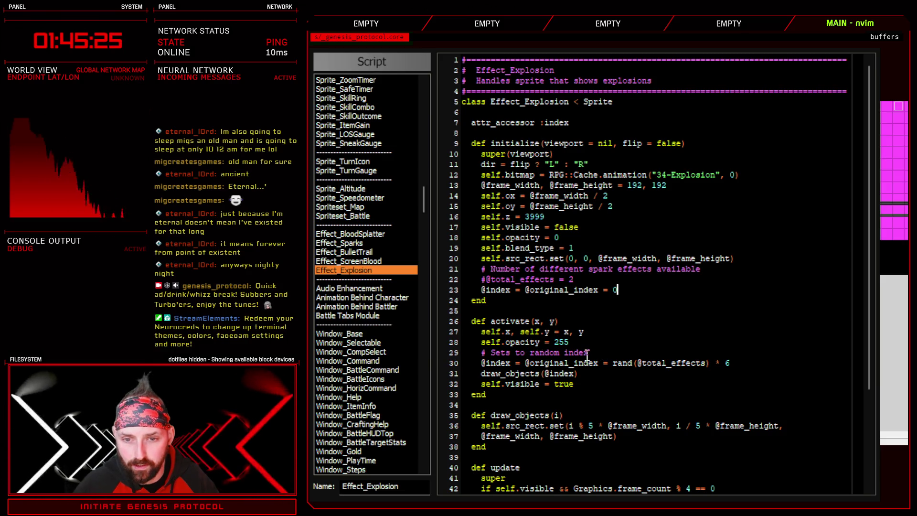
click(598, 364)
key(y)
key(y)
key(p)
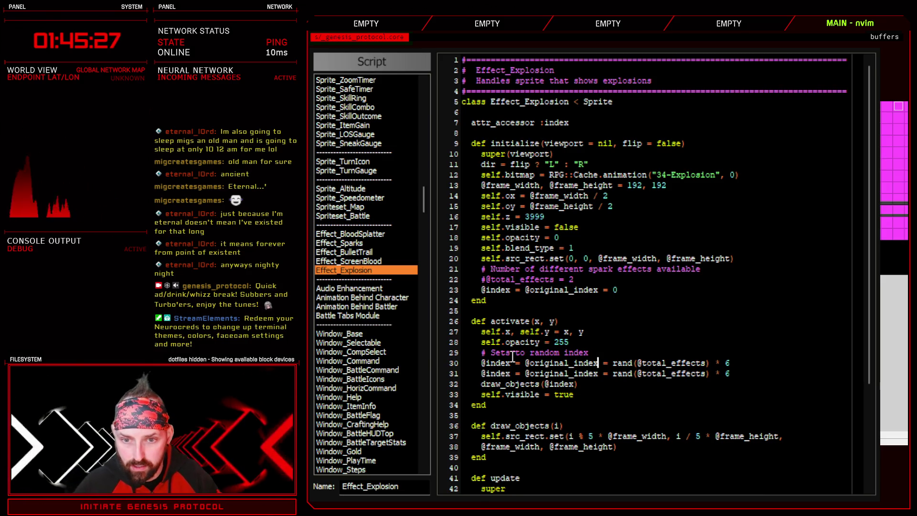
click(482, 362)
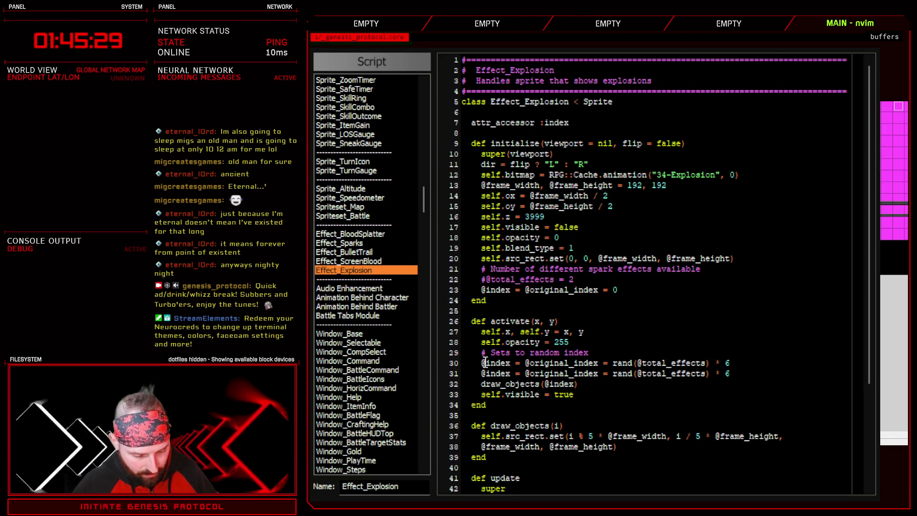
text(#)
drag(614, 373, 738, 373)
text(c0)
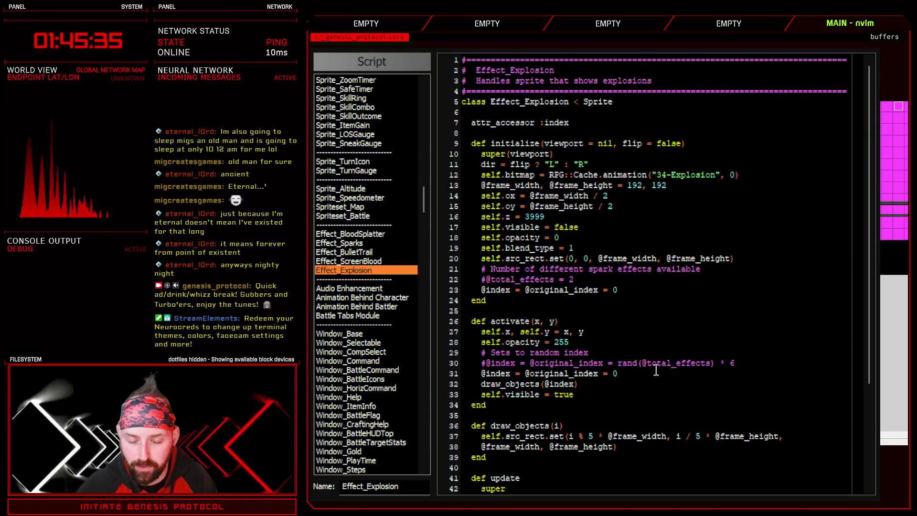
scroll(659, 368, down, 4)
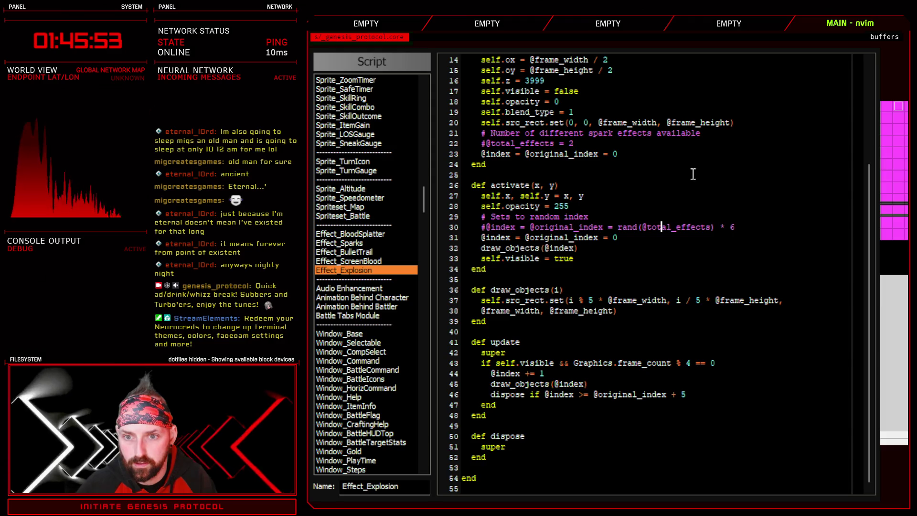
click(682, 394)
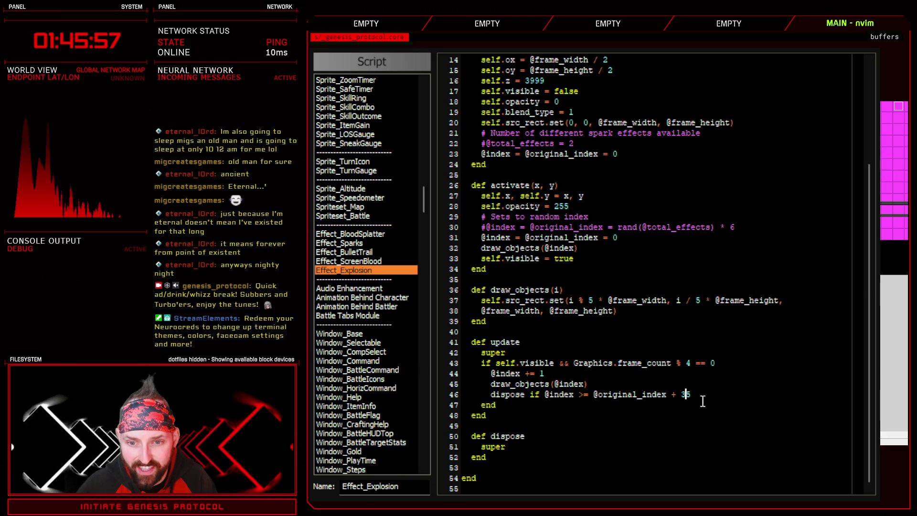
key(a)
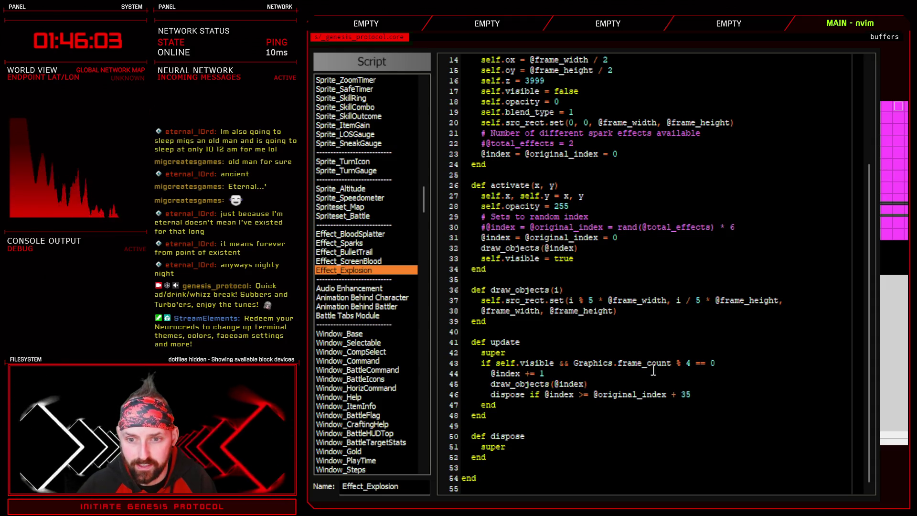
click(596, 395)
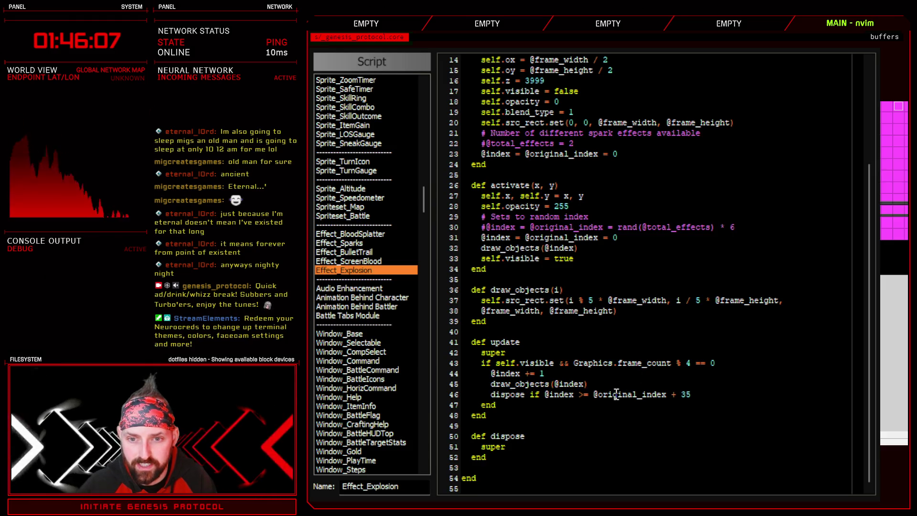
scroll(616, 395, up, 2)
click(689, 425)
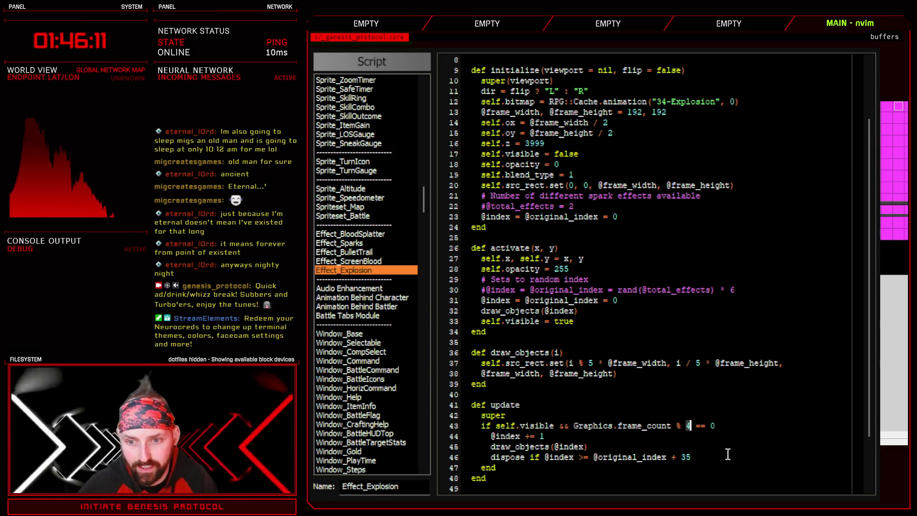
drag(606, 425, 713, 427)
click(639, 376)
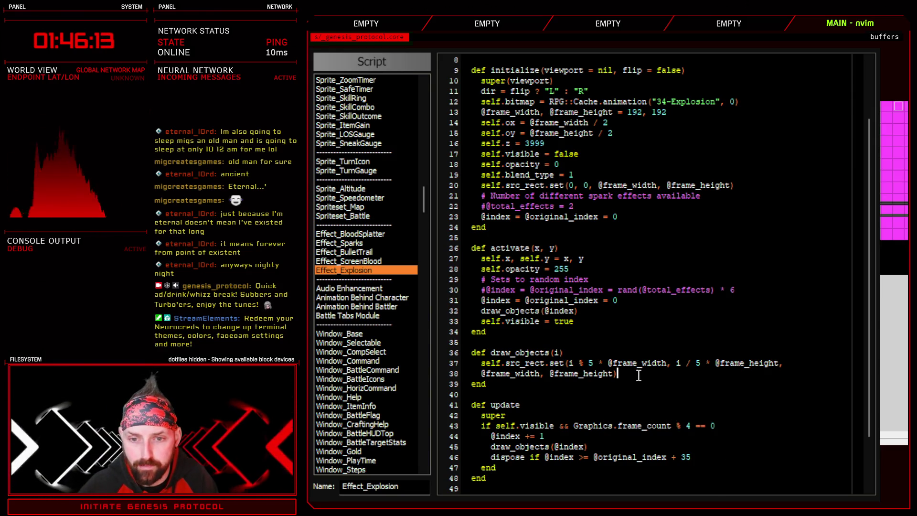
scroll(558, 371, up, 2)
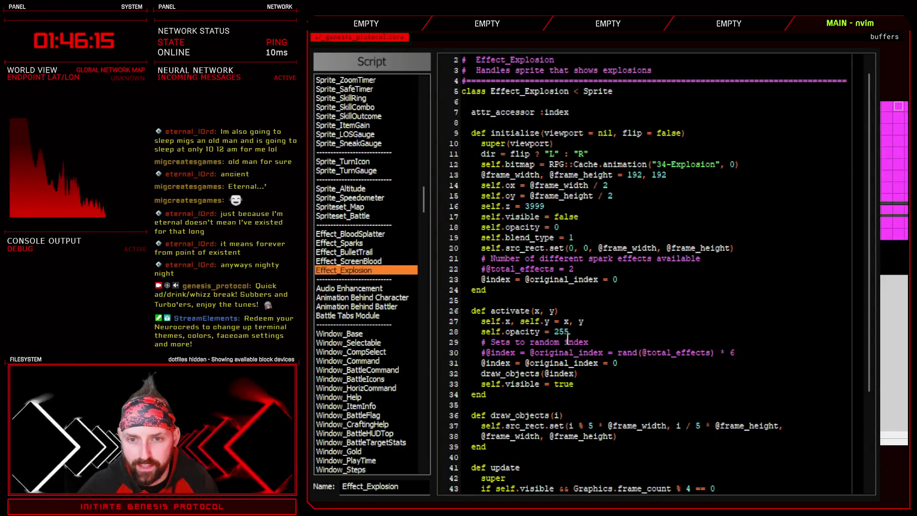
scroll(562, 234, up, 1)
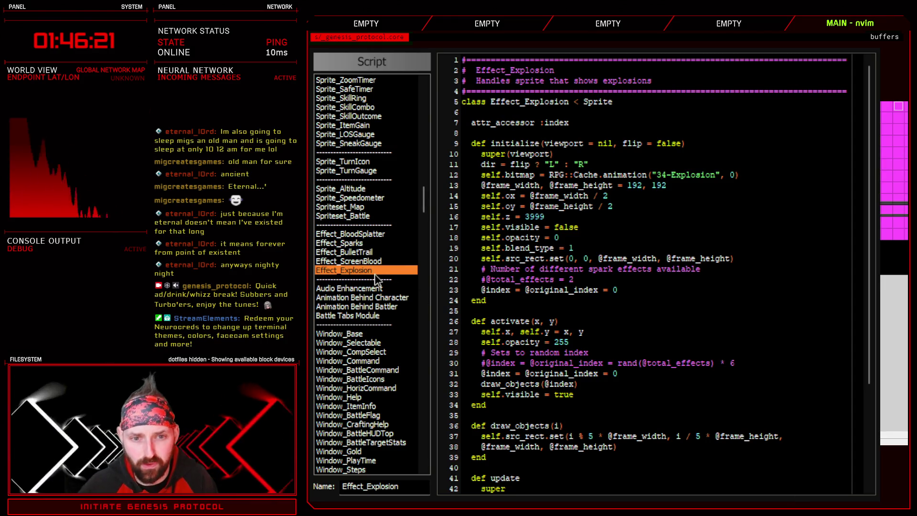
scroll(374, 381, down, 2)
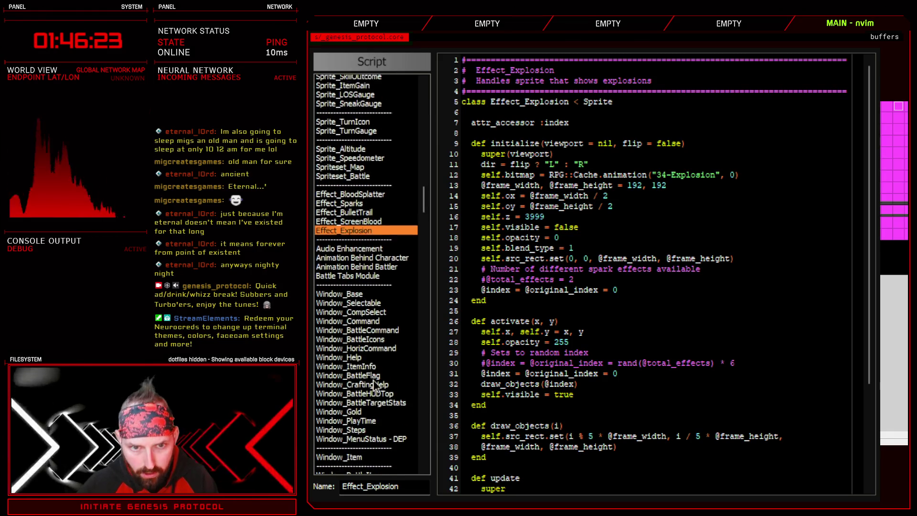
scroll(375, 384, up, 6)
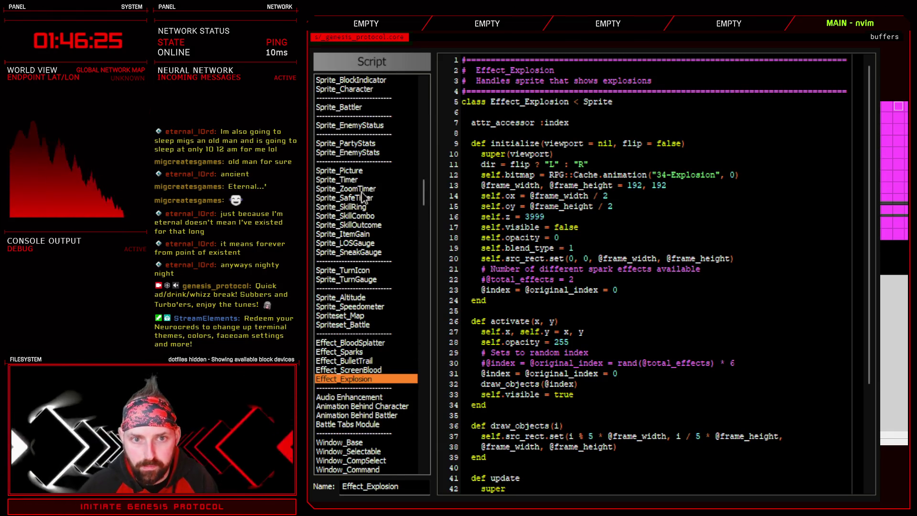
In Sprite_ChaseReticle's update_attacking, add a blank line after the timer-expiry check
click(354, 316)
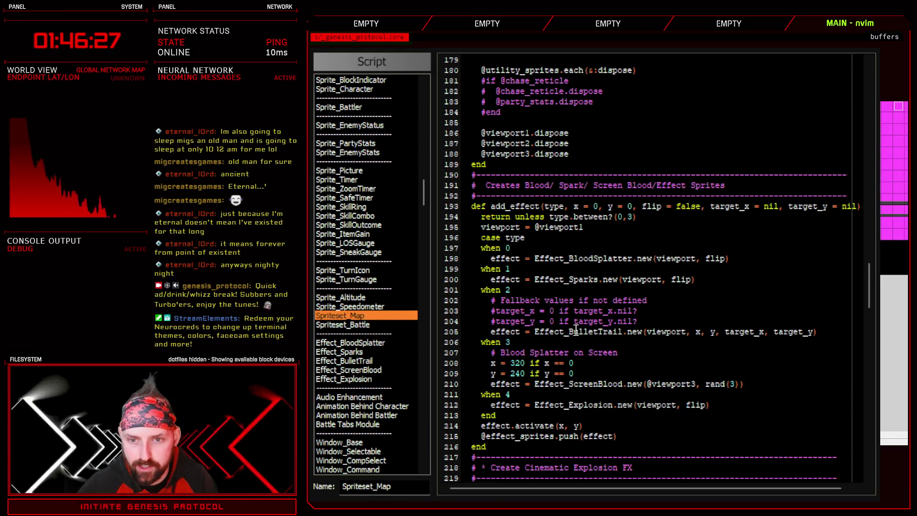
scroll(367, 243, up, 4)
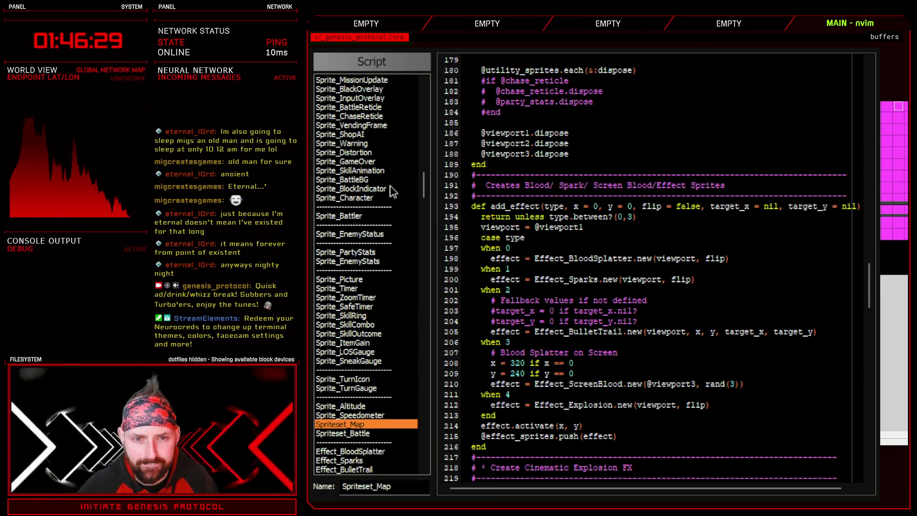
click(376, 117)
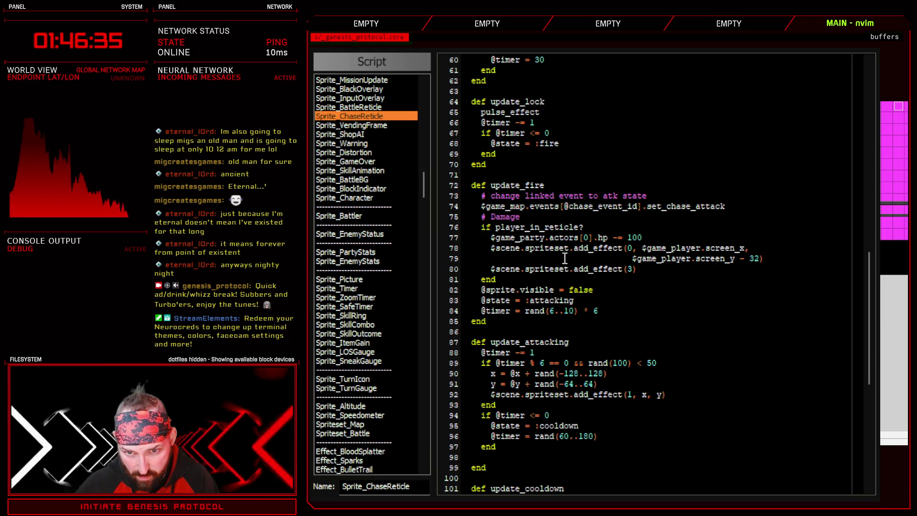
scroll(568, 318, down, 10)
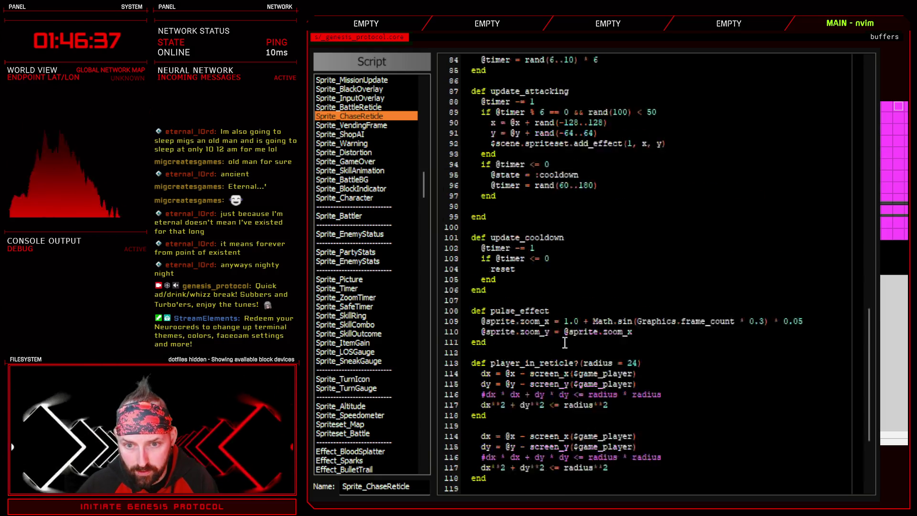
scroll(573, 315, down, 1)
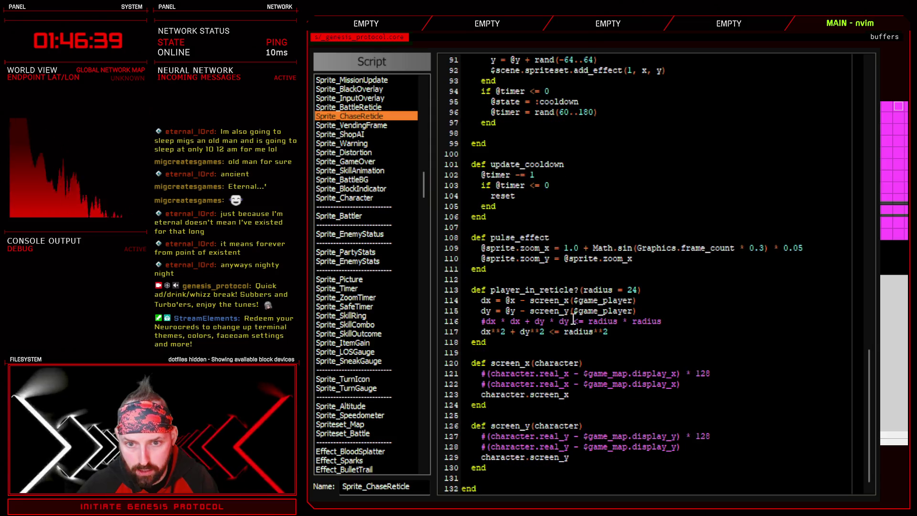
scroll(549, 371, up, 8)
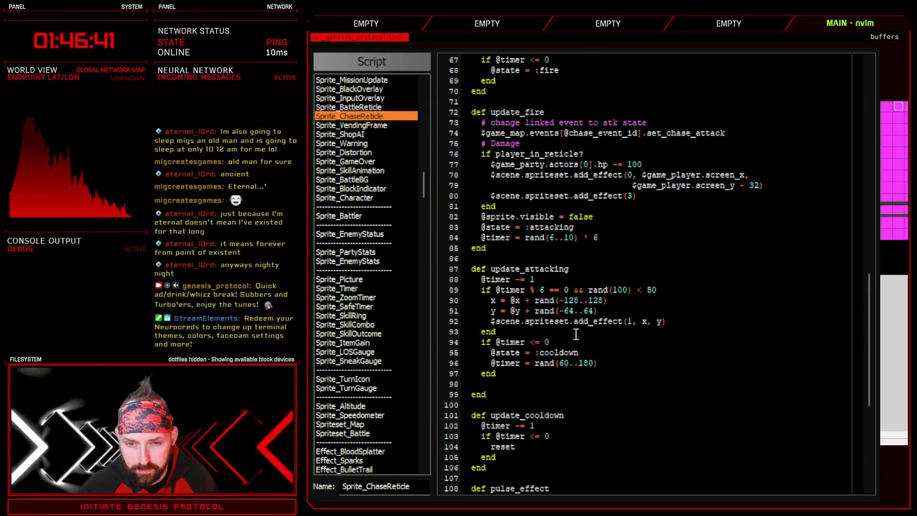
click(579, 285)
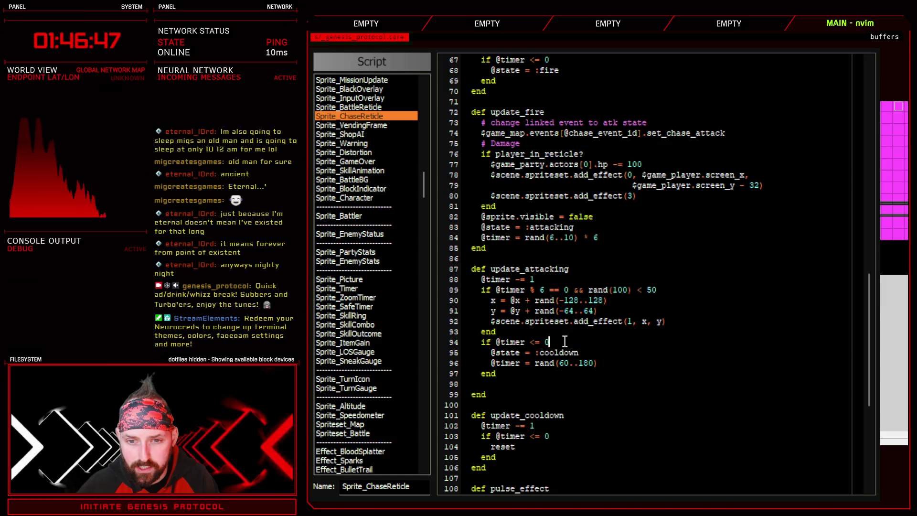
key(Return)
Copy the random x and y offset lines into the timer-expiry block with correct indentation
drag(491, 321, 696, 321)
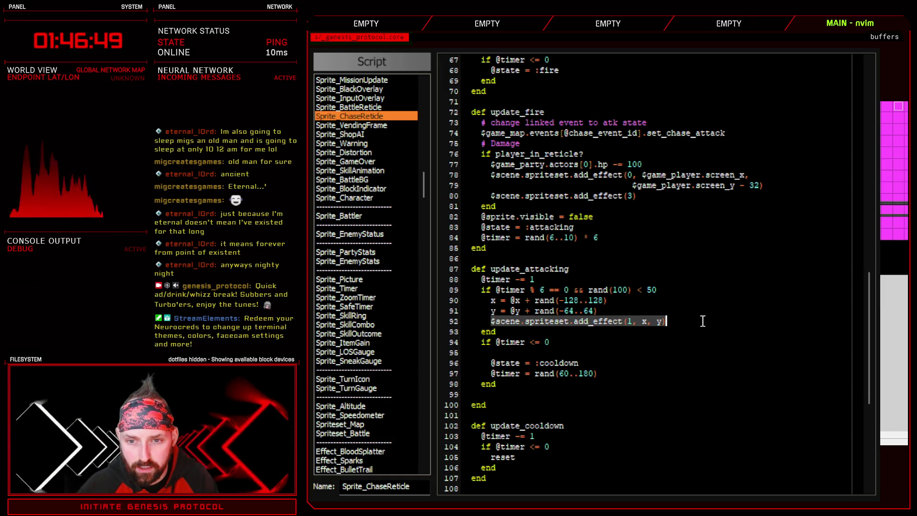
click(524, 354)
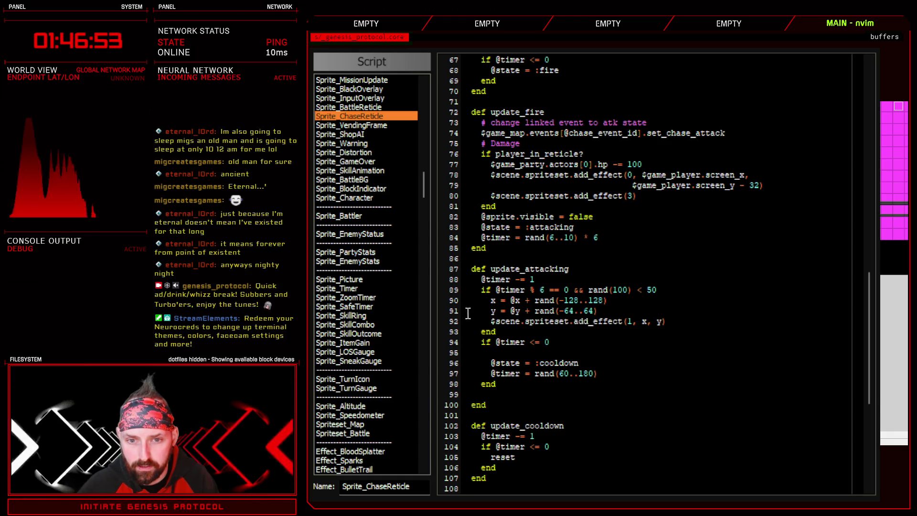
drag(462, 301, 472, 325)
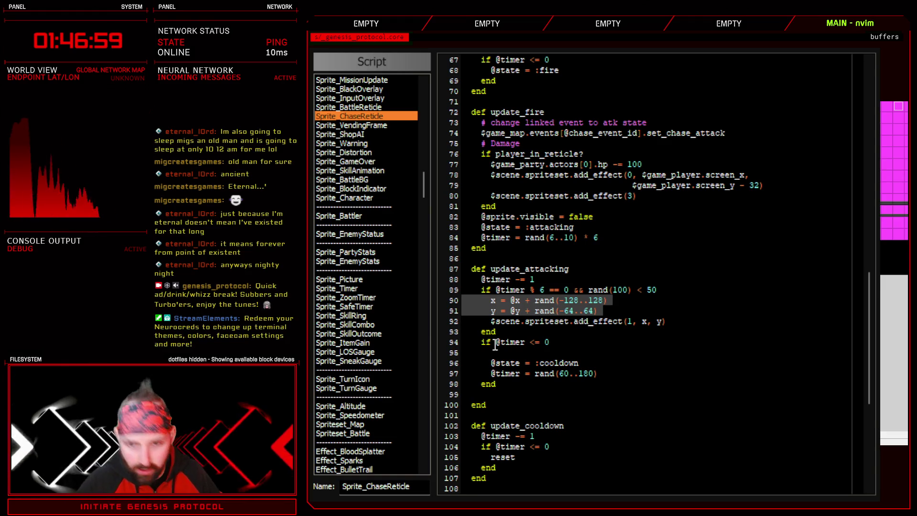
click(491, 352)
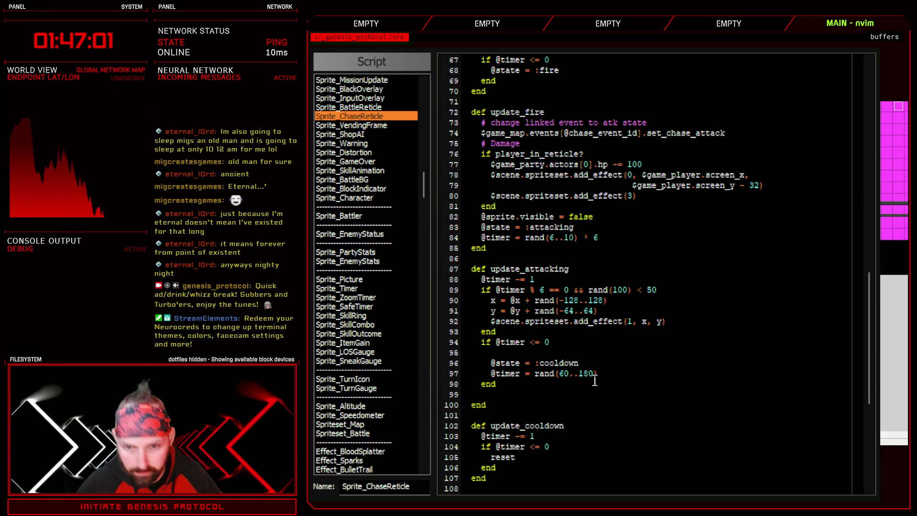
key(ctrl+shift+v)
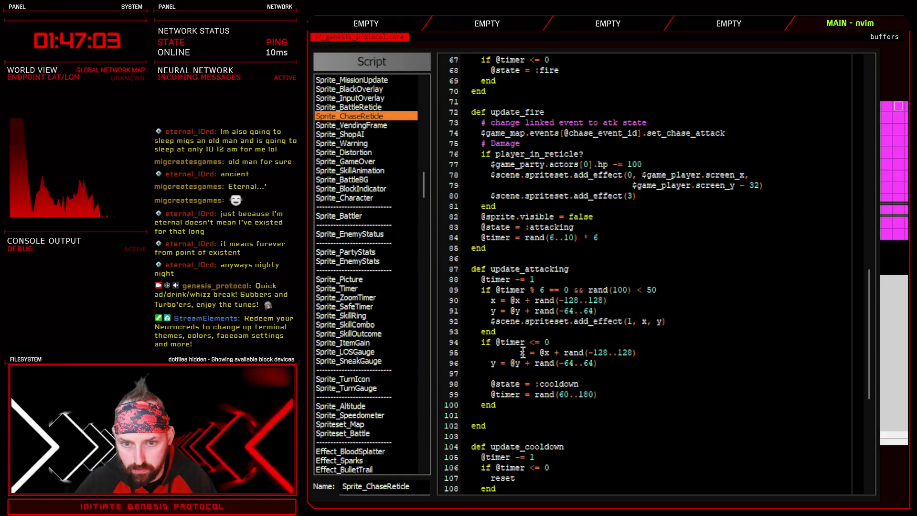
key(BackSpace)
click(521, 353)
key(BackSpace)
key(BackSpace)
key(BackSpace)
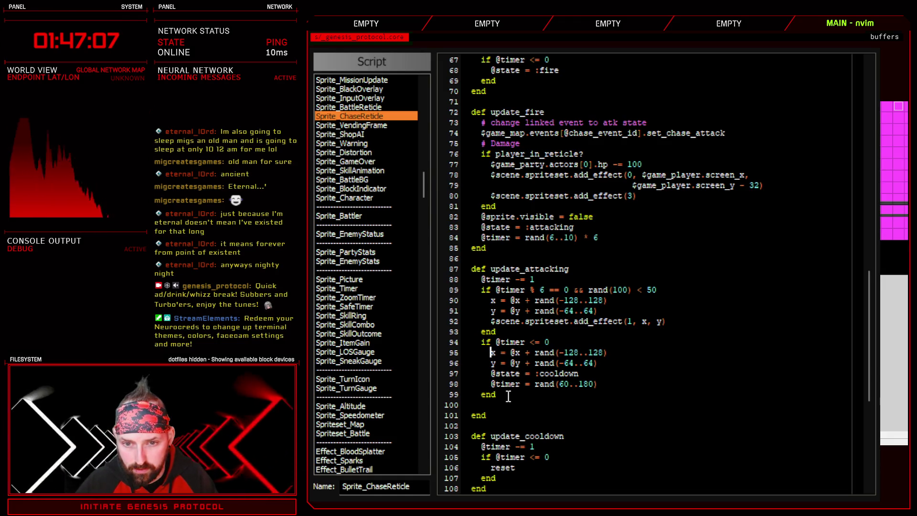
key(V)
key(j)
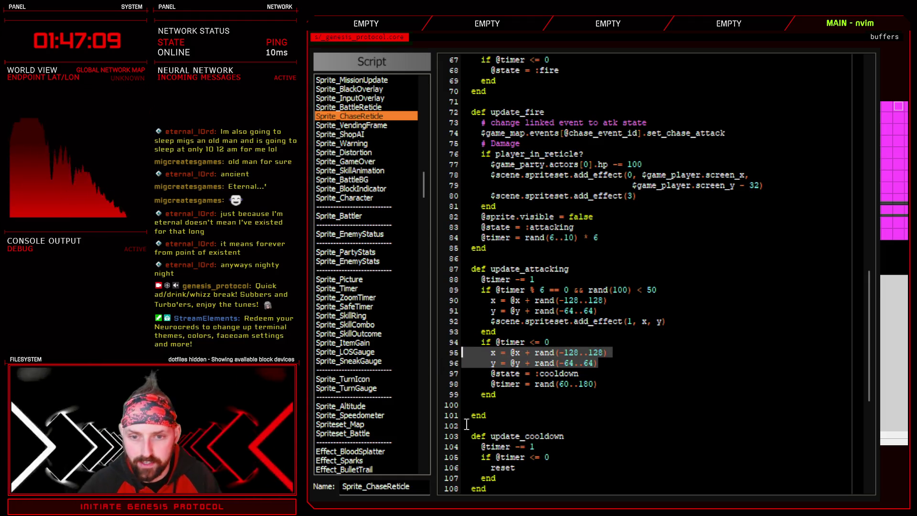
click(601, 363)
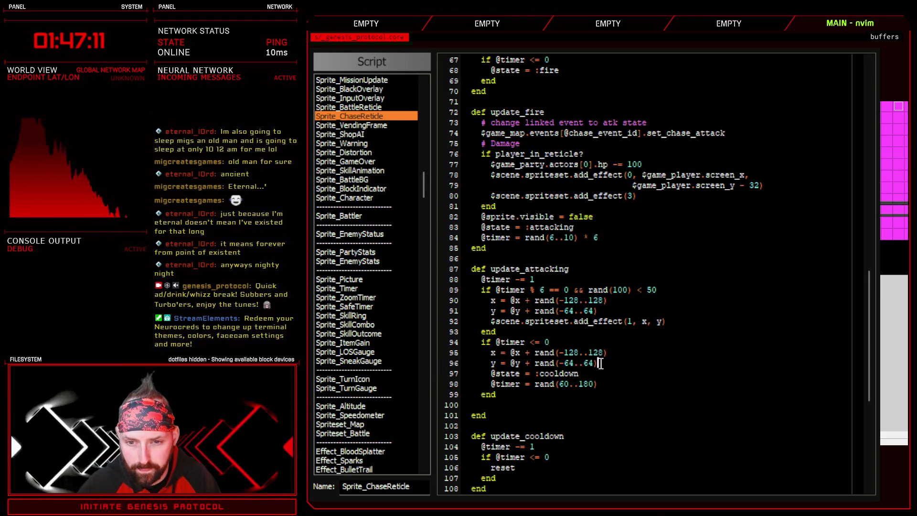
key(o)
Add add_effect(4, x, y) below the offset lines, then close the script editor
drag(491, 321, 666, 321)
key(ctrl+c)
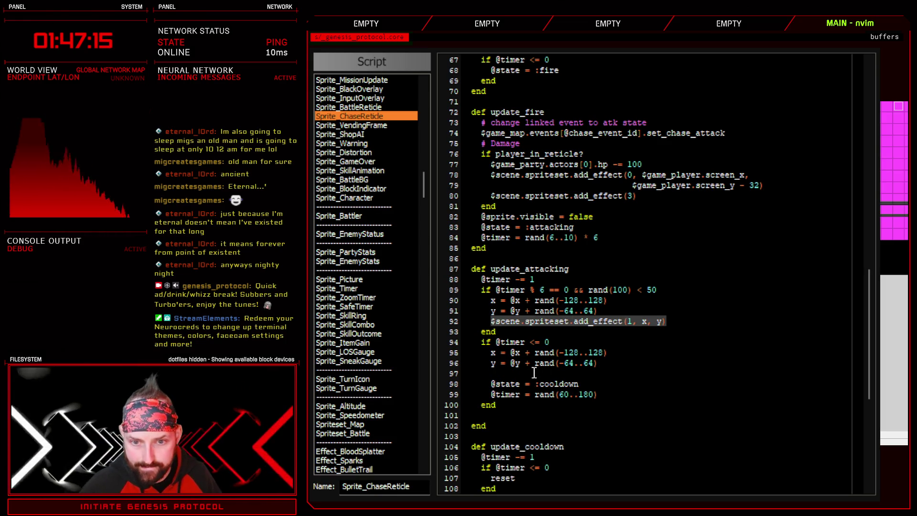
click(536, 373)
key(ctrl+v)
double_click(627, 373)
text(4)
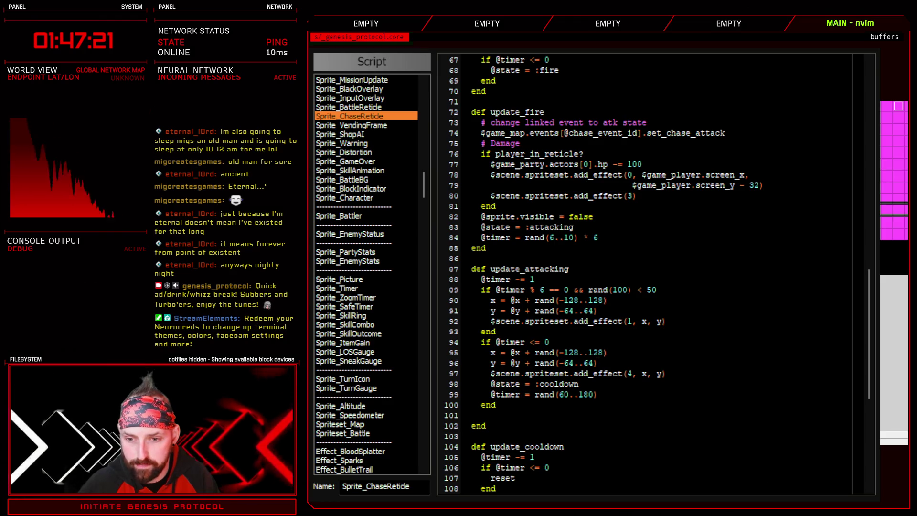
key(Escape)
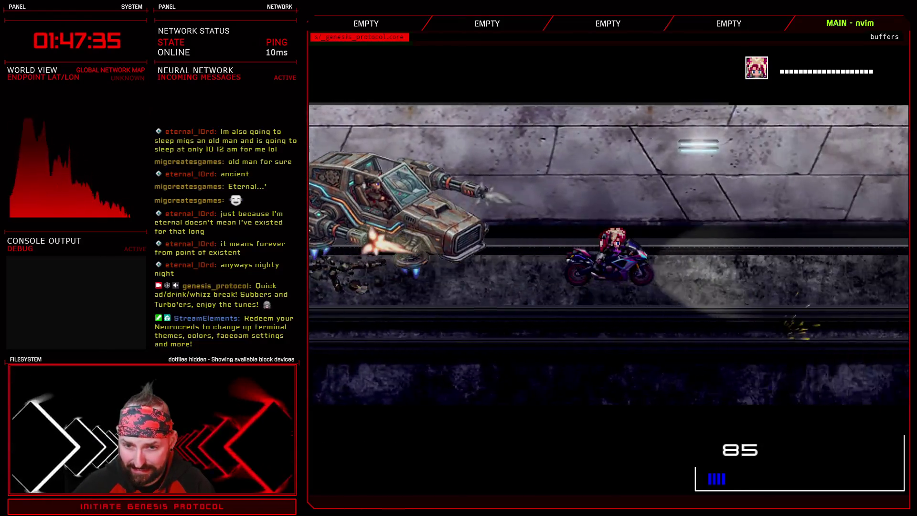
After watching the chase explosions, quit the playtest through the pause menu's exit option
key(Escape)
key(Down)
key(Return)
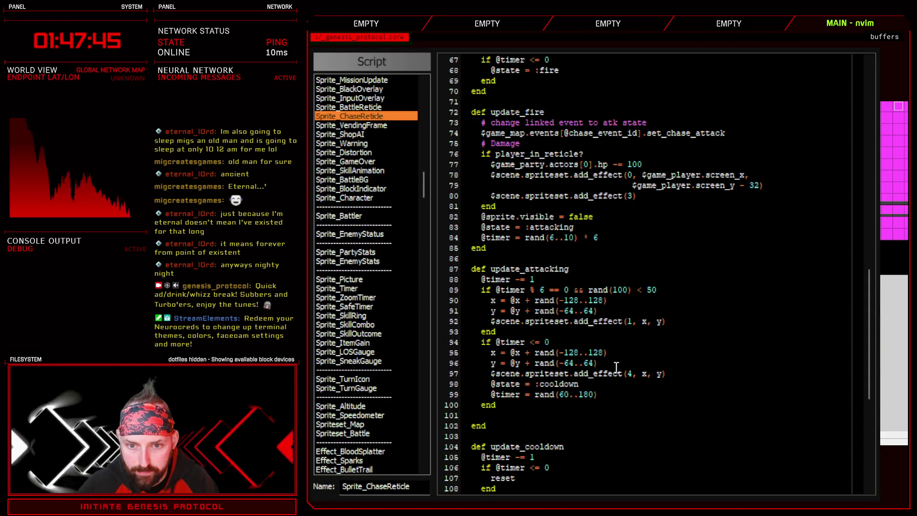
Review the when 4 Effect_Explosion branch in Spriteset_Map's add_effect, then open Effect_Explosion
click(675, 373)
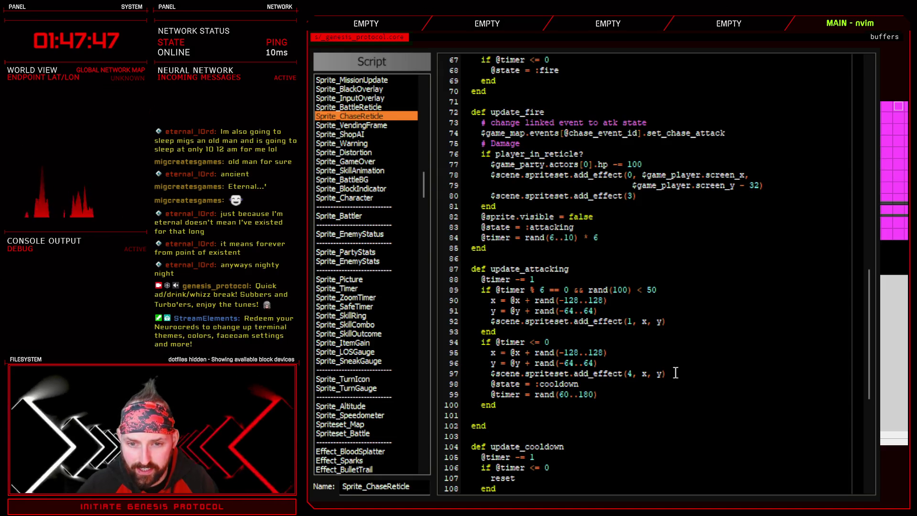
click(630, 374)
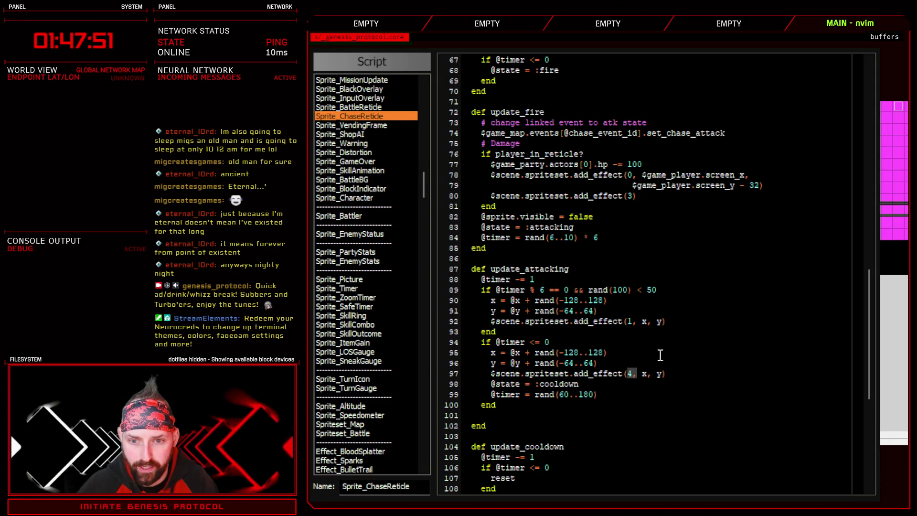
click(358, 424)
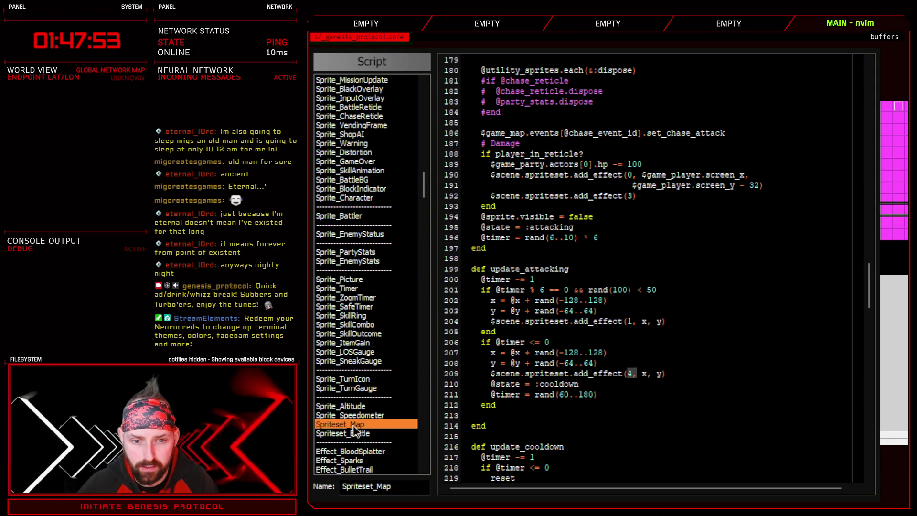
drag(502, 394, 733, 405)
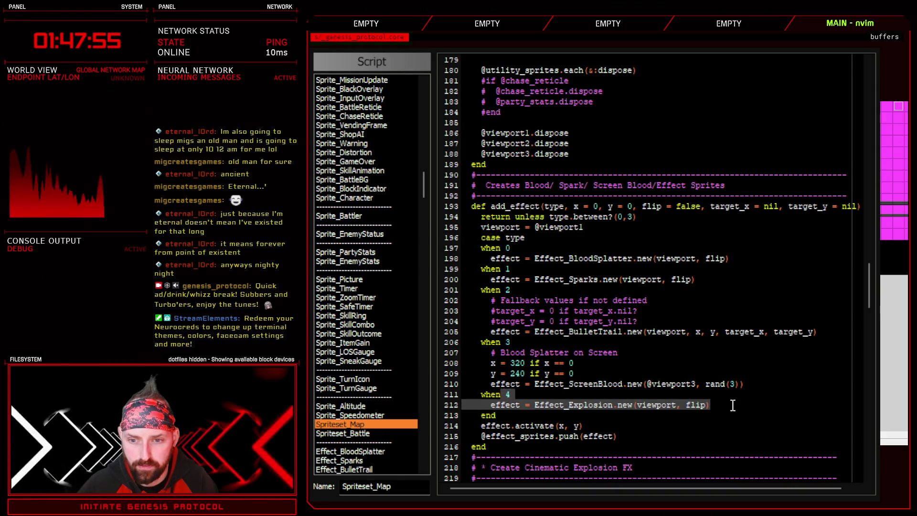
scroll(366, 334, down, 4)
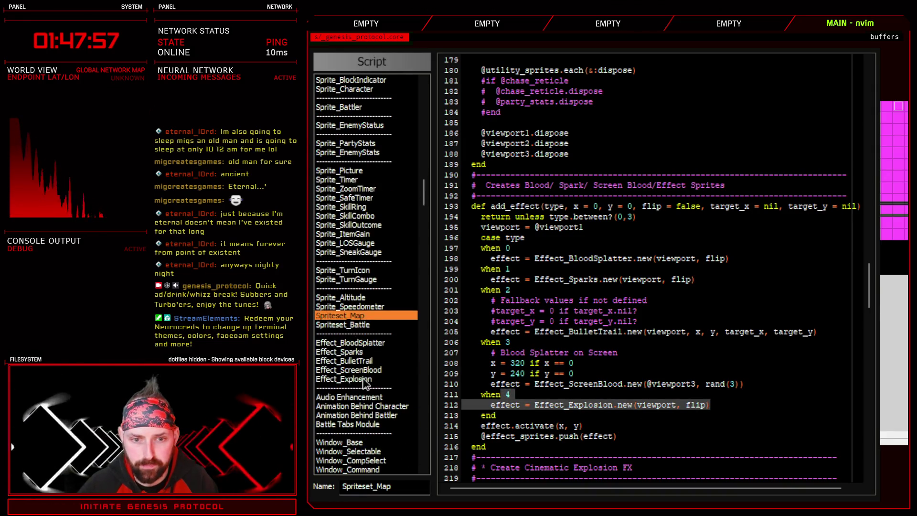
click(344, 379)
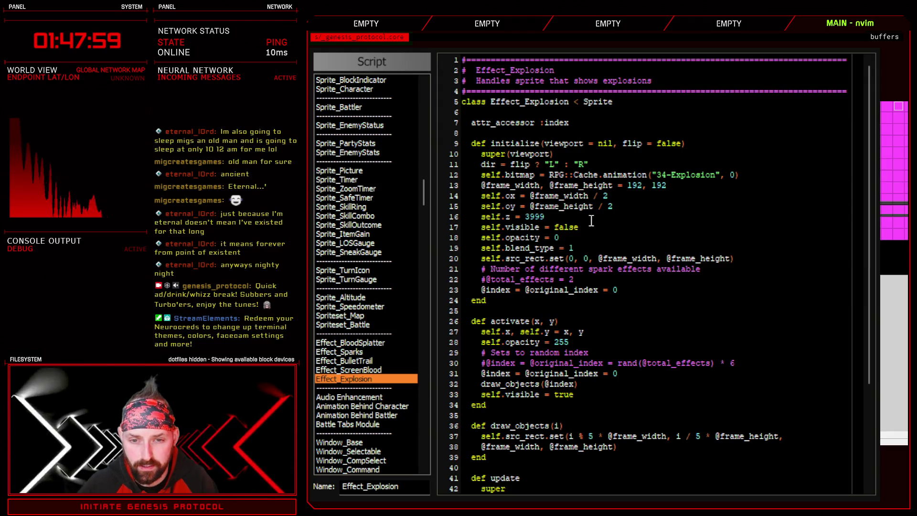